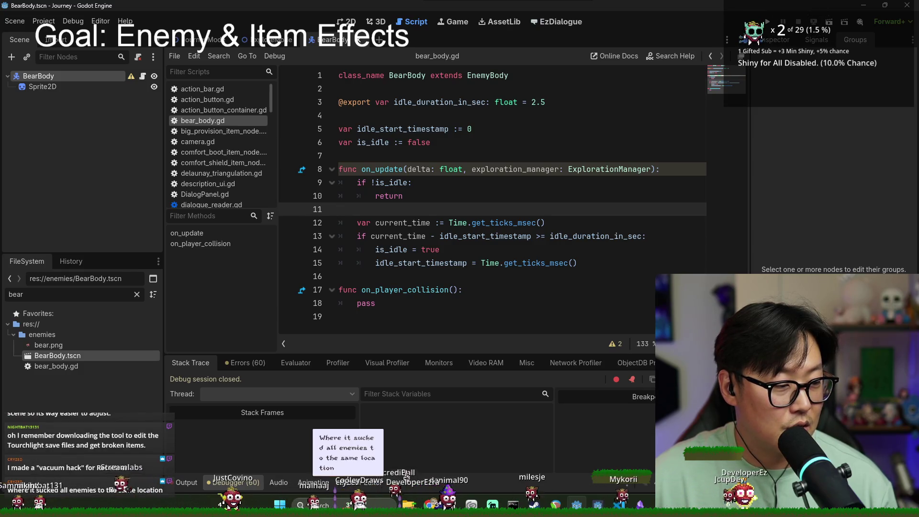
Inspect lines 10–13 of bear_body.gd and highlight where current_time is used.
{"action": "left_click", "coordinate": [503, 237]}
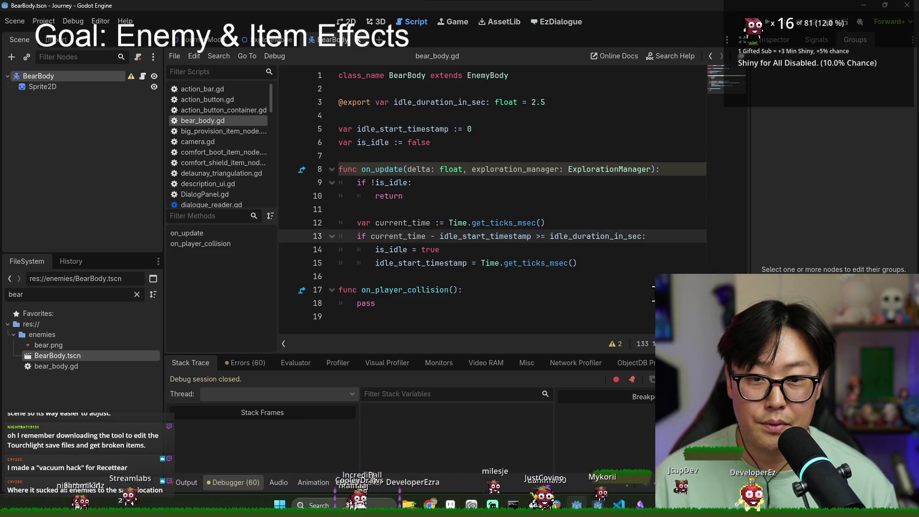
{"action": "left_click", "coordinate": [410, 211]}
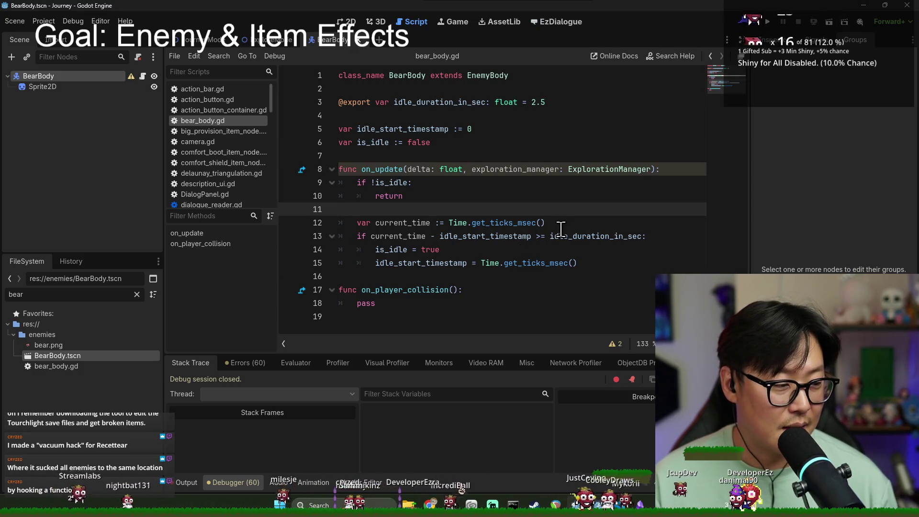
{"action": "left_click", "coordinate": [492, 193]}
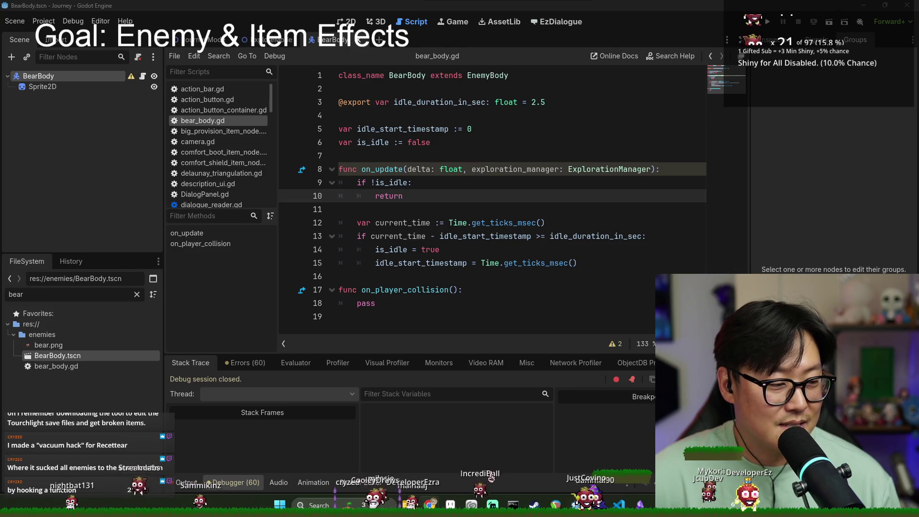
{"action": "left_click", "coordinate": [439, 210]}
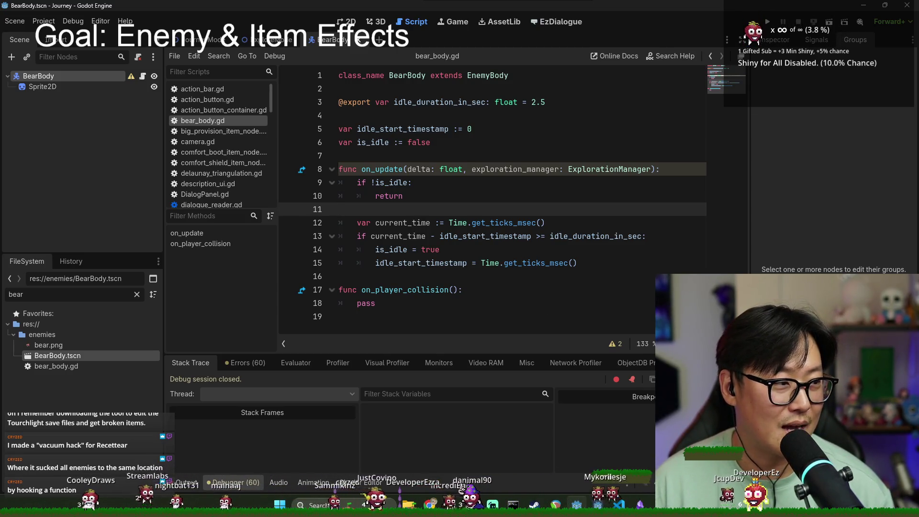
{"action": "left_click", "coordinate": [389, 196]}
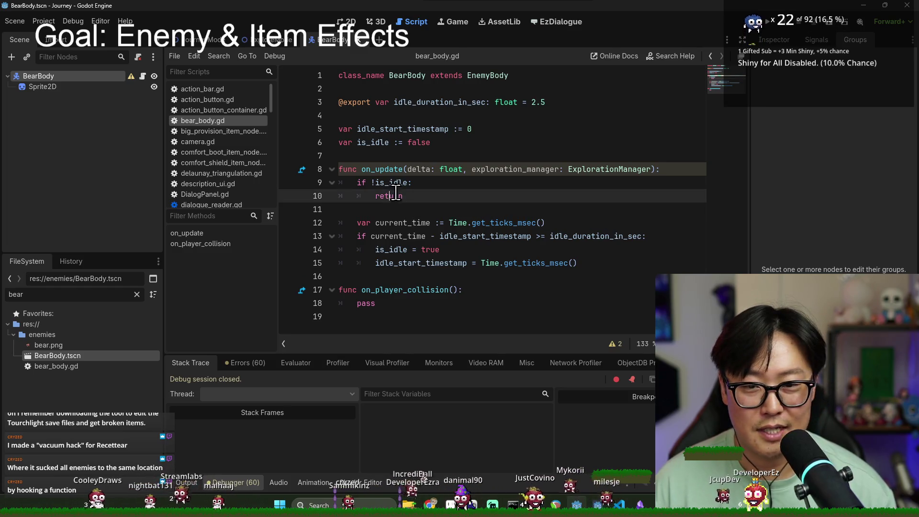
{"action": "left_click", "coordinate": [385, 222]}
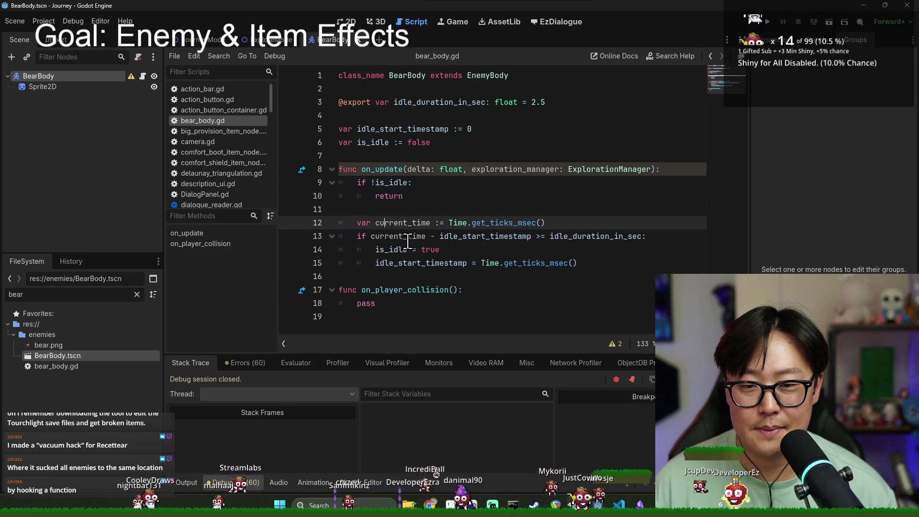
{"action": "double_click", "coordinate": [411, 227]}
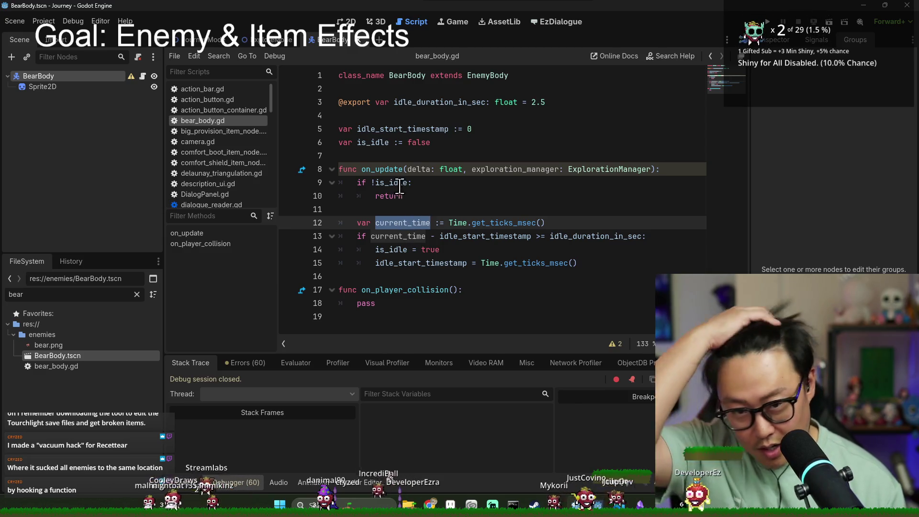
Check where current_time, idle_duration_in_sec and is_idle are used in the script.
{"action": "key", "text": "Up"}
{"action": "key", "text": "Up"}
{"action": "key", "text": "Up"}
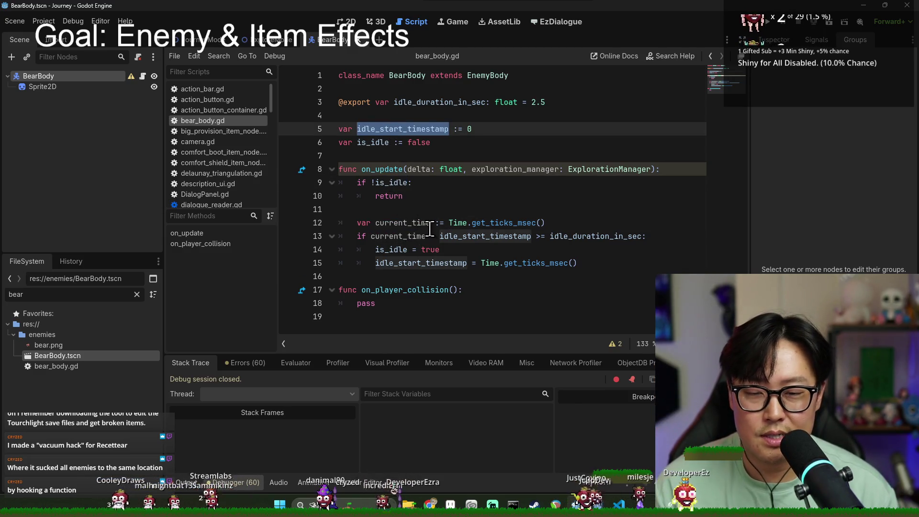
{"action": "double_click", "coordinate": [405, 235]}
{"action": "left_click", "coordinate": [477, 236]}
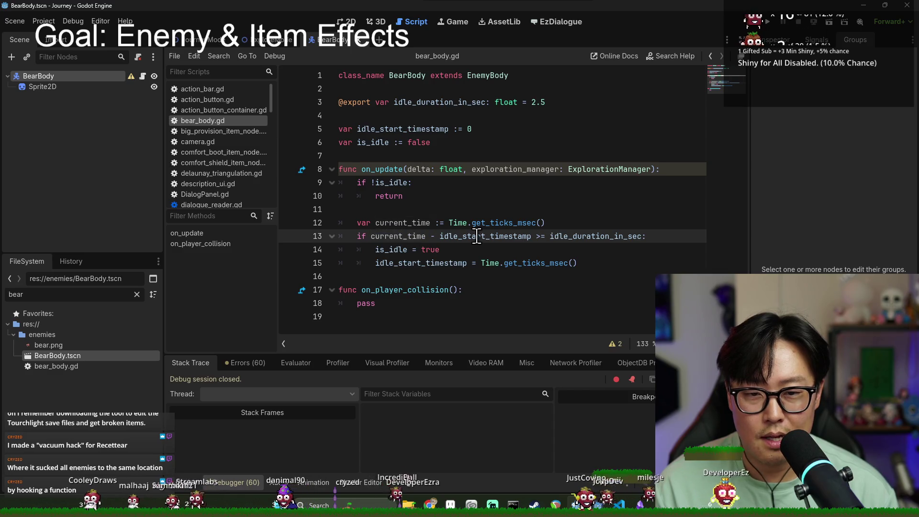
{"action": "left_click", "coordinate": [406, 219]}
{"action": "left_click", "coordinate": [445, 101]}
{"action": "double_click", "coordinate": [445, 102]}
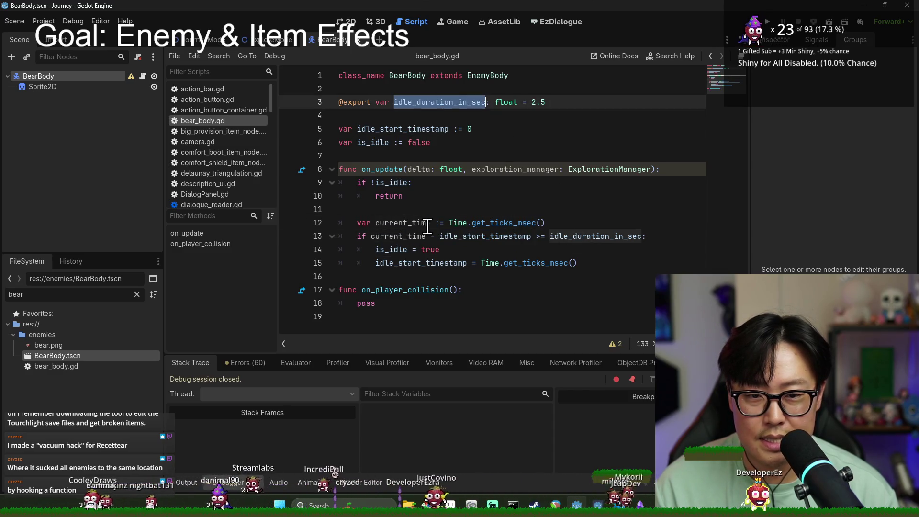
{"action": "left_click", "coordinate": [383, 247]}
{"action": "double_click", "coordinate": [389, 250]}
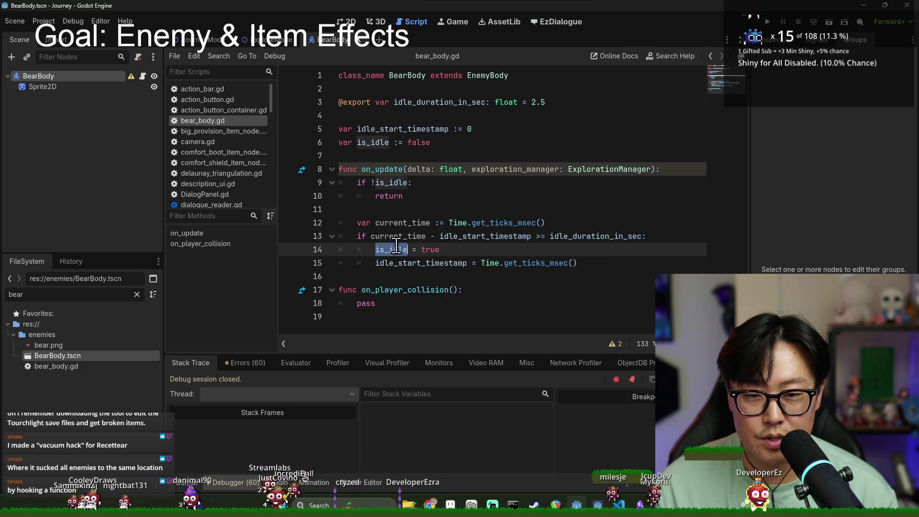
Change 'is_idle = true' to false and prepend 'is_idle &&' to the timer if on line 13.
{"action": "double_click", "coordinate": [459, 251]}
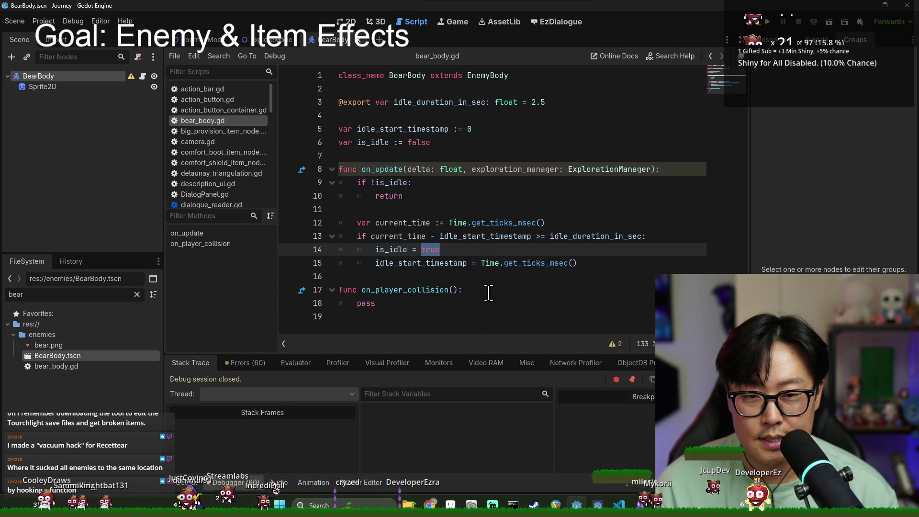
{"action": "type", "text": "false"}
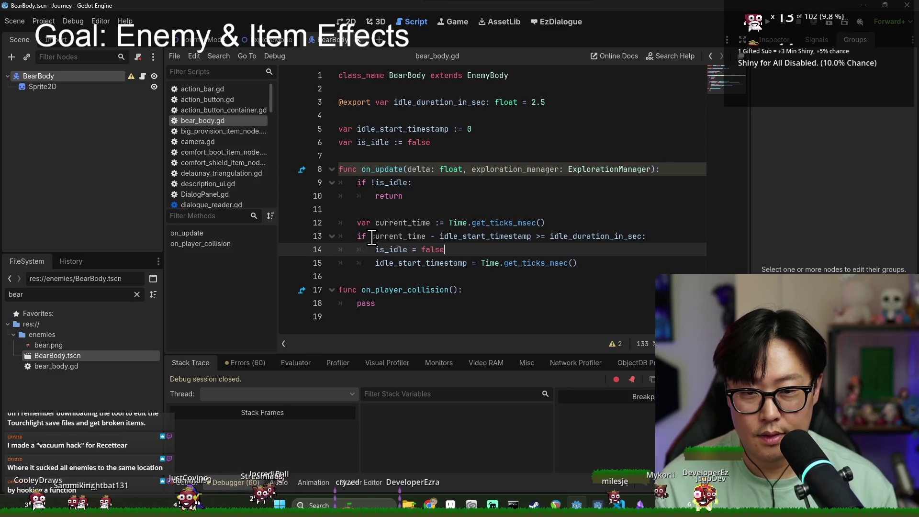
{"action": "key", "text": "Up"}
{"action": "type", "text": "is_idle"}
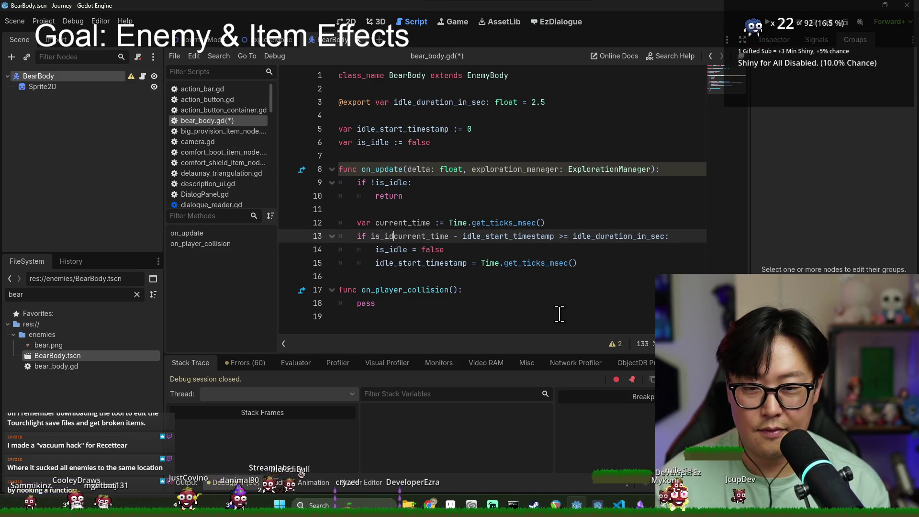
{"action": "type", "text": " &&"}
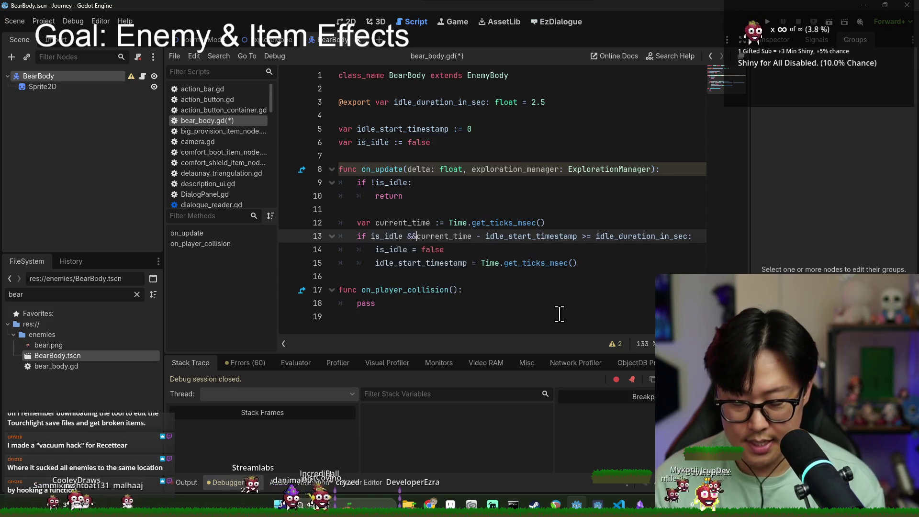
Delete the 'if !is_idle: return' early-return lines and their leftover blank line.
{"action": "left_click", "coordinate": [403, 209]}
{"action": "key", "text": "shift+Up"}
{"action": "key", "text": "shift+Up"}
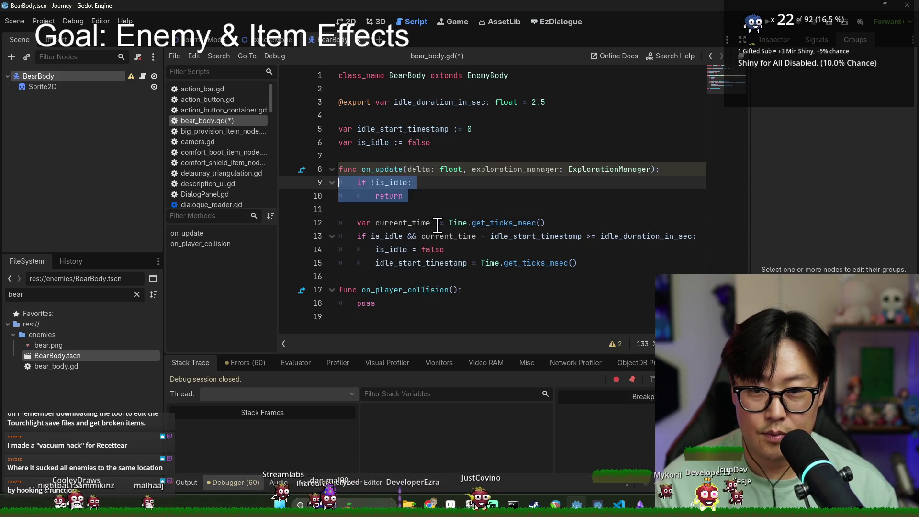
{"action": "key", "text": "BackSpace"}
{"action": "double_click", "coordinate": [396, 196]}
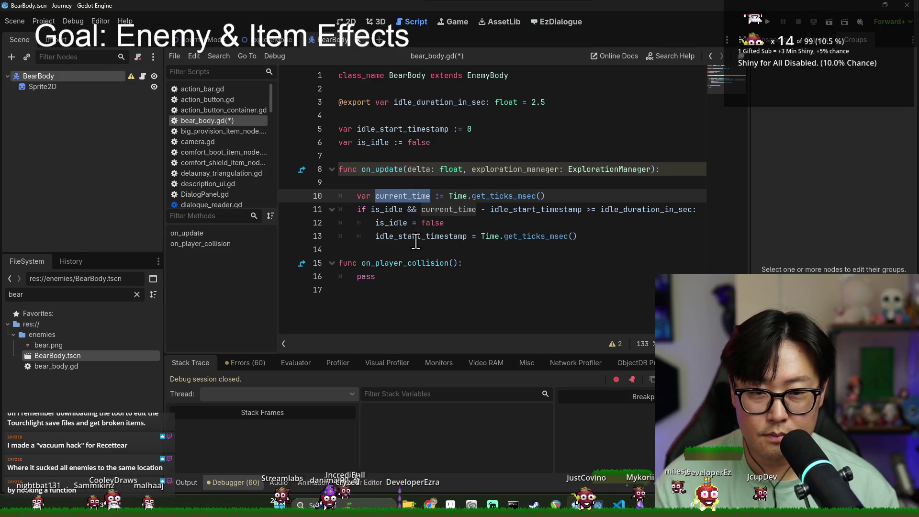
Add a blank line after the current_time line and a new indented line after idle_start_timestamp.
{"action": "double_click", "coordinate": [421, 236]}
{"action": "left_click", "coordinate": [558, 192]}
{"action": "key", "text": "Return"}
{"action": "left_click", "coordinate": [600, 250]}
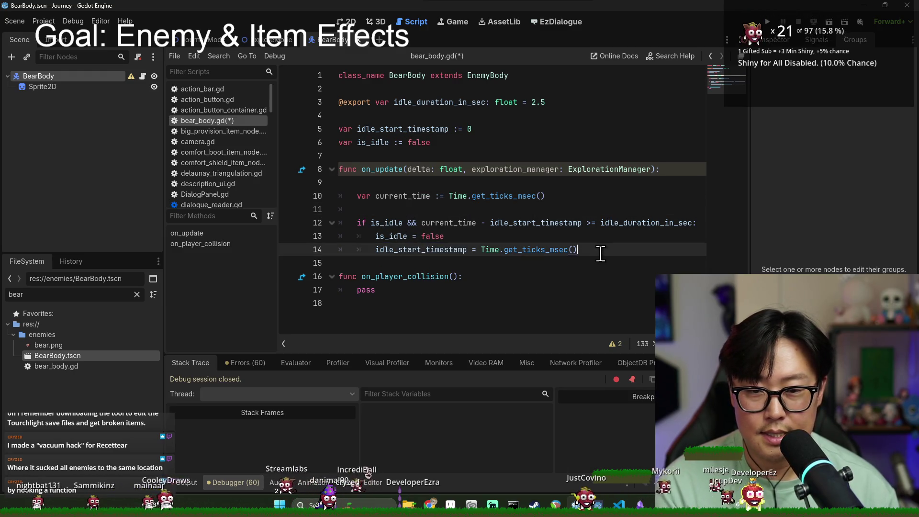
{"action": "key", "text": "Return"}
{"action": "key", "text": "Return"}
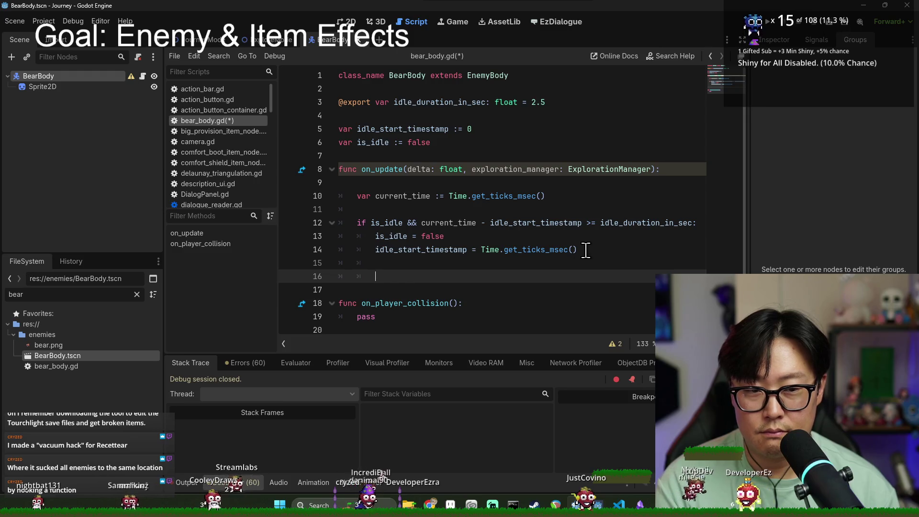
Review the is_idle, current_time and idle_duration_in_sec usages, leaving the caret on new line 16.
{"action": "left_click", "coordinate": [370, 222]}
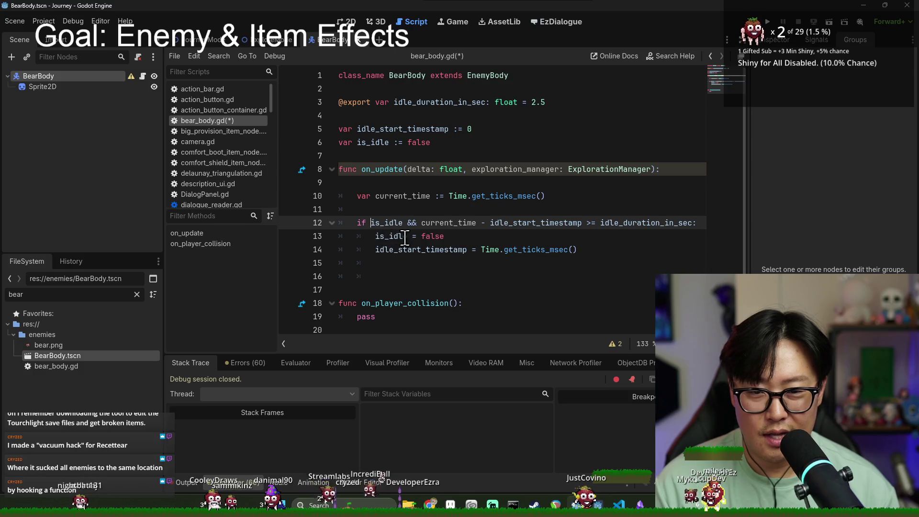
{"action": "double_click", "coordinate": [436, 222]}
{"action": "double_click", "coordinate": [645, 222]}
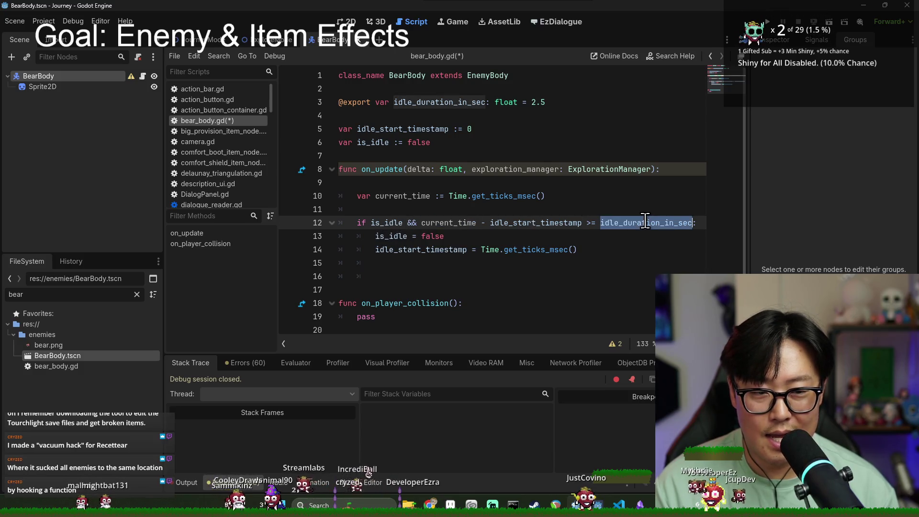
{"action": "left_click", "coordinate": [388, 239]}
{"action": "left_click_drag", "start_coordinate": [372, 236], "coordinate": [477, 239]}
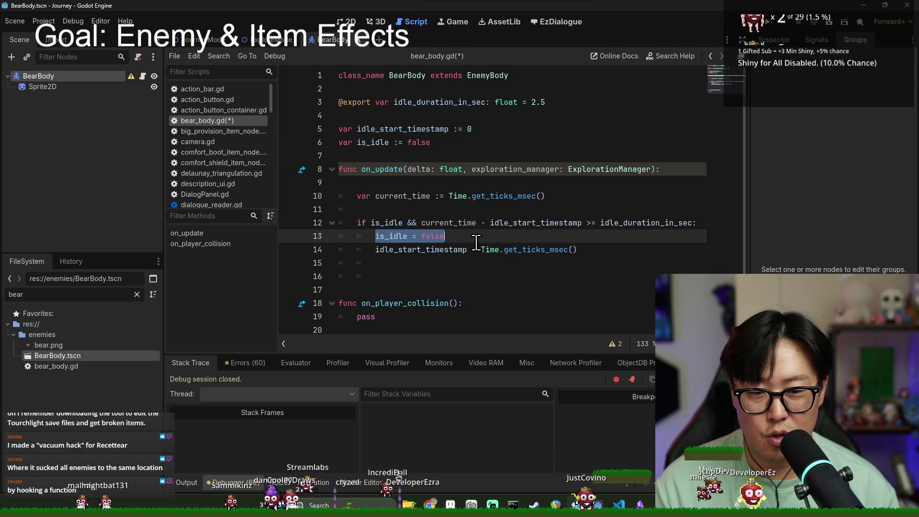
{"action": "left_click", "coordinate": [420, 264]}
{"action": "left_click", "coordinate": [428, 281]}
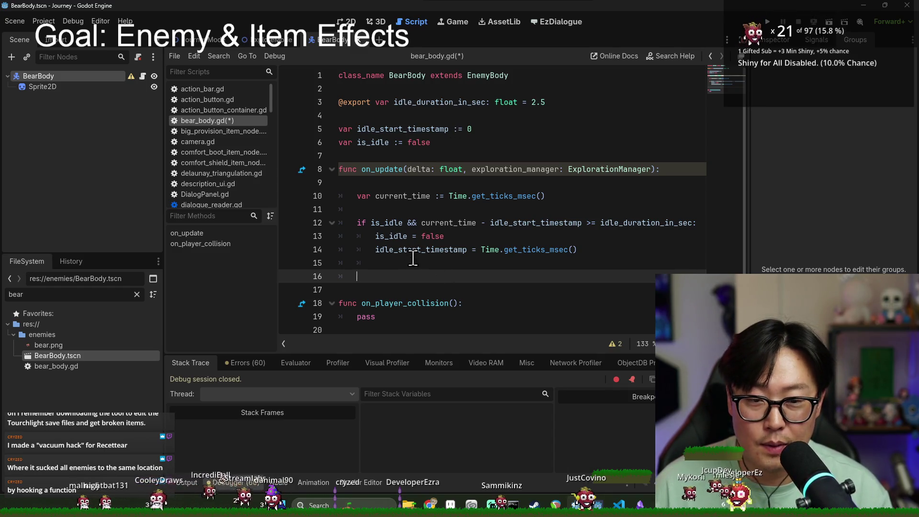
Copy the attempt_to_move signal name from EnemyBody and write an attempt_to_move.emit() call on line 15.
{"action": "left_click", "coordinate": [431, 263]}
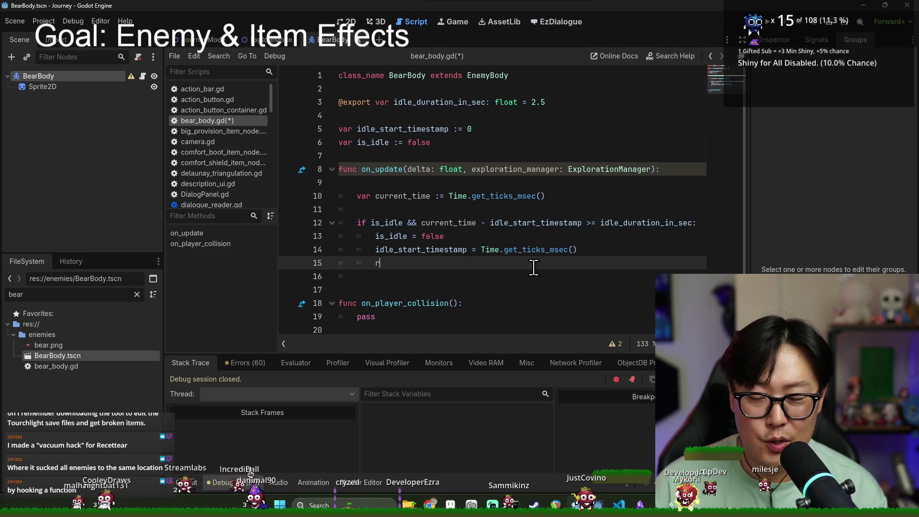
{"action": "type", "text": "move_reque"}
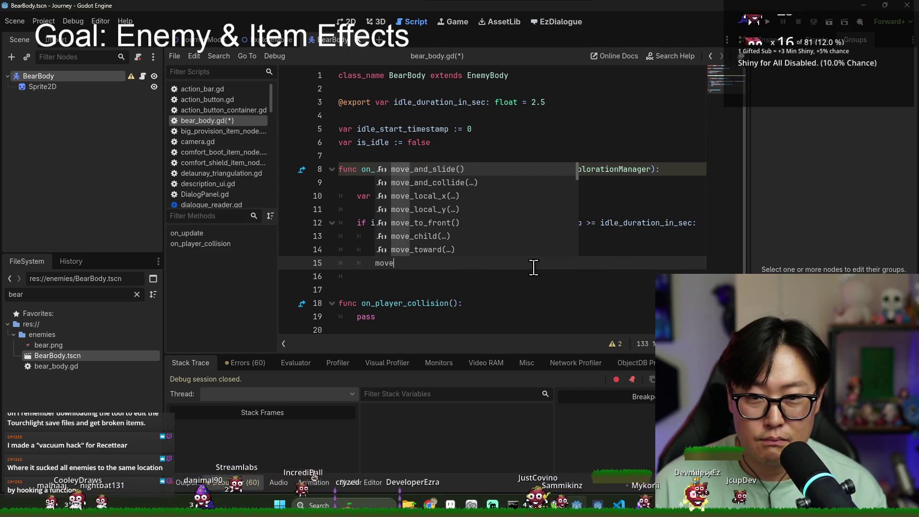
{"action": "key", "text": "BackSpace"}
{"action": "key", "text": "BackSpace"}
{"action": "key", "text": "BackSpace"}
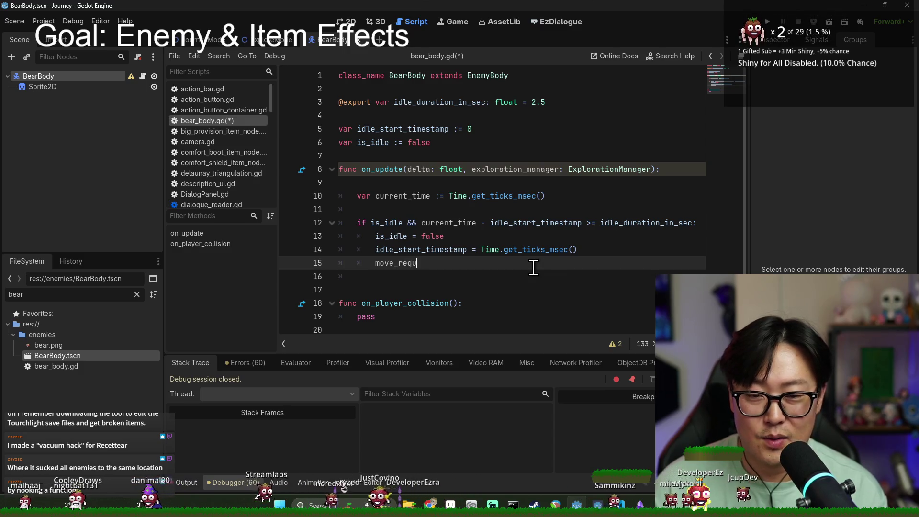
{"action": "left_click", "coordinate": [488, 75], "text": "ctrl"}
{"action": "double_click", "coordinate": [387, 117]}
{"action": "key", "text": "ctrl+c"}
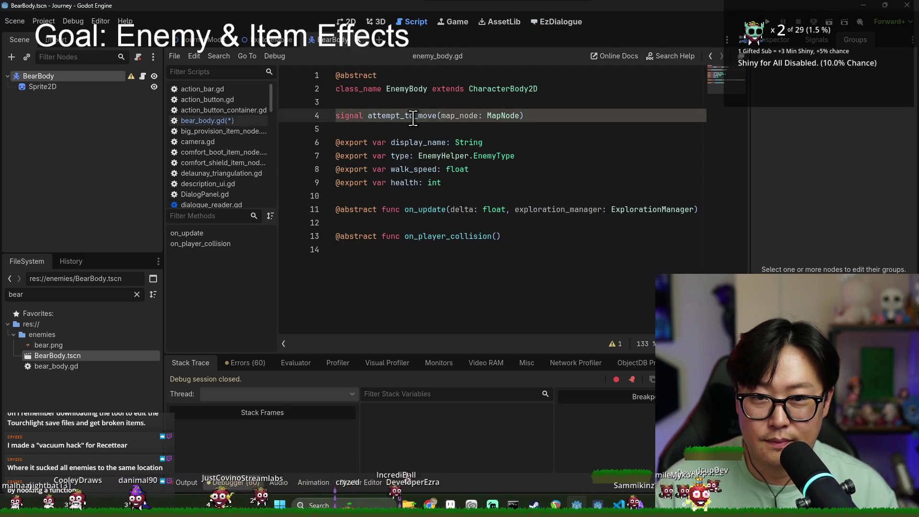
{"action": "key", "text": "alt+Left"}
{"action": "double_click", "coordinate": [390, 263]}
{"action": "key", "text": "ctrl+v"}
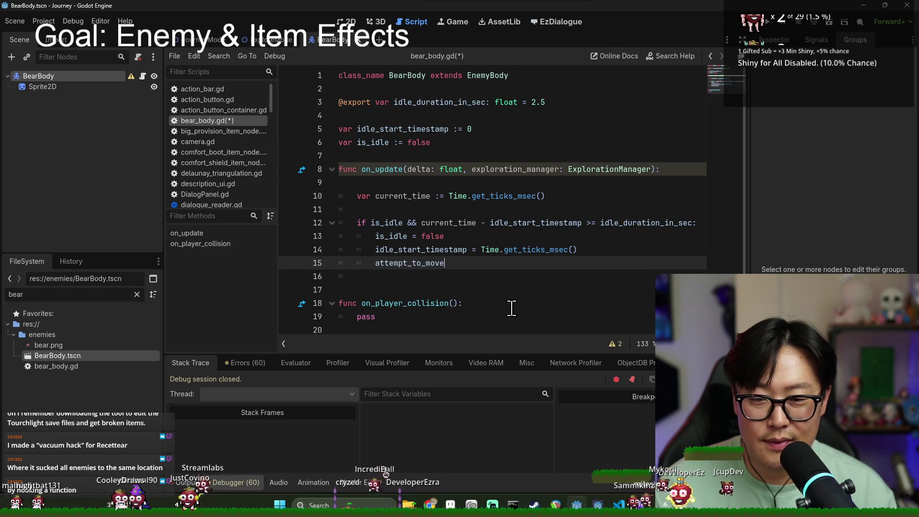
{"action": "key", "text": "Return"}
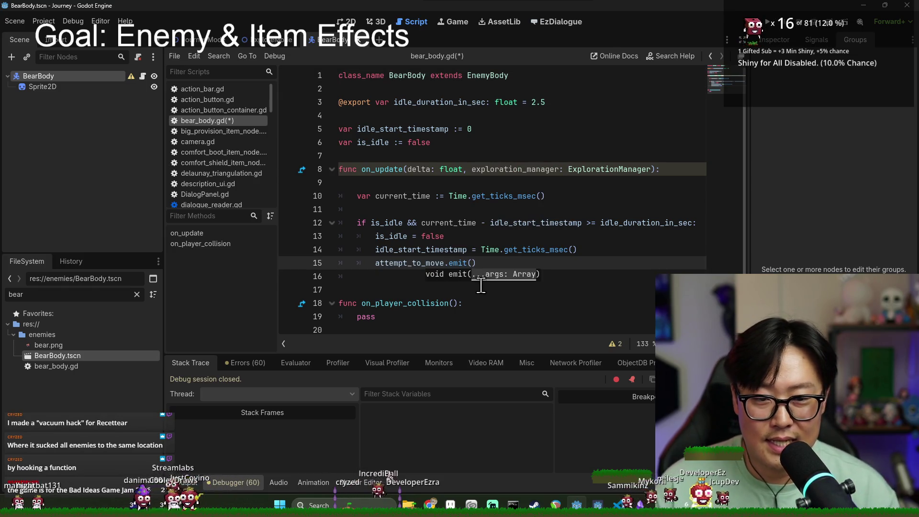
Pass target_node to the emit call, add blank lines above it, and save.
{"action": "type", "text": "target_node"}
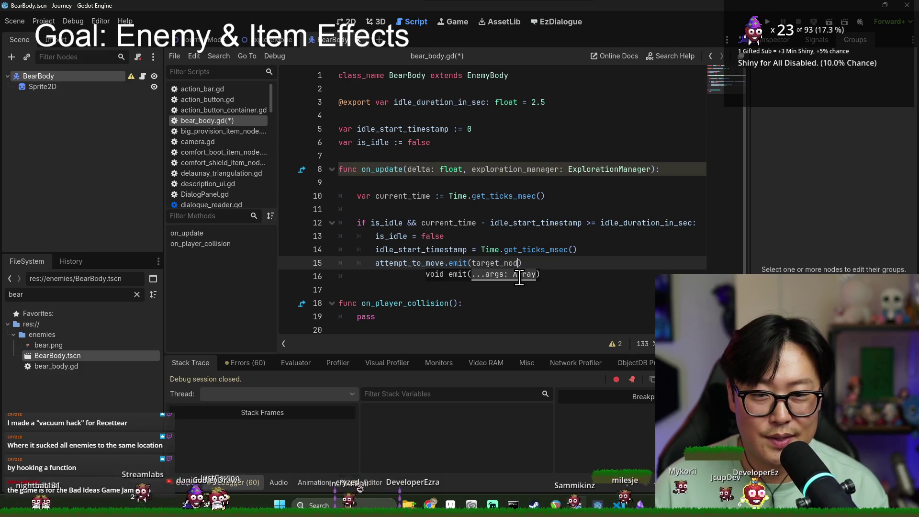
{"action": "double_click", "coordinate": [492, 262]}
{"action": "key", "text": "Home"}
{"action": "key", "text": "Return"}
{"action": "key", "text": "Return"}
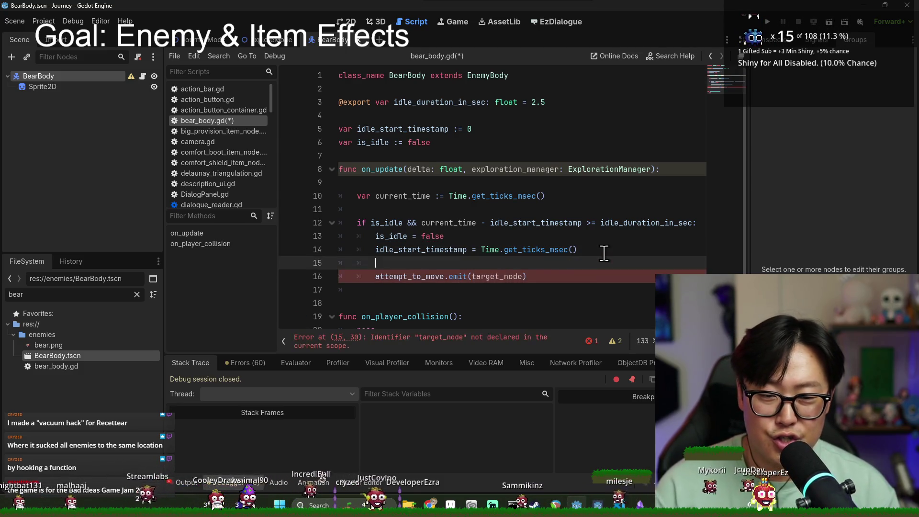
{"action": "scroll", "coordinate": [464, 264], "scroll_direction": "down", "scroll_amount": 1}
{"action": "key", "text": "ctrl+s"}
Remove the unfinished 'func _choose' helper stub below on_update and save.
{"action": "left_click", "coordinate": [397, 279]}
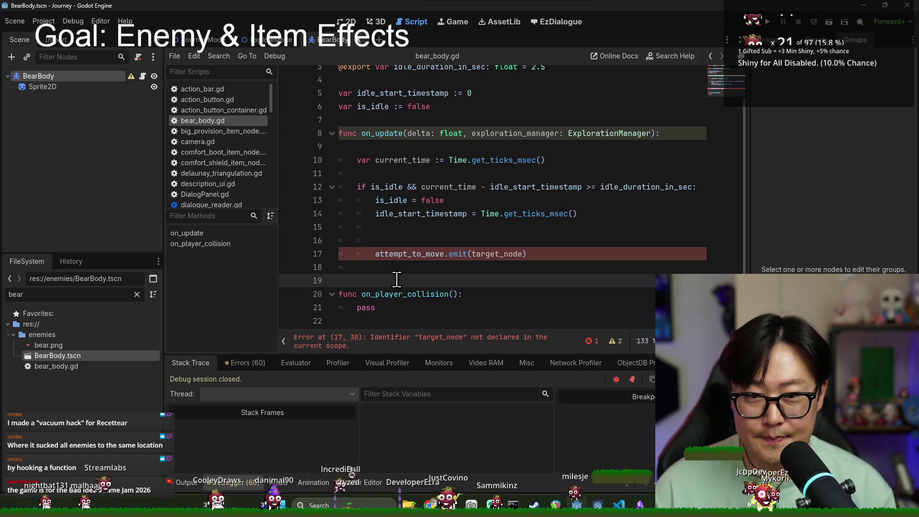
{"action": "key", "text": "Return"}
{"action": "type", "text": "func _"}
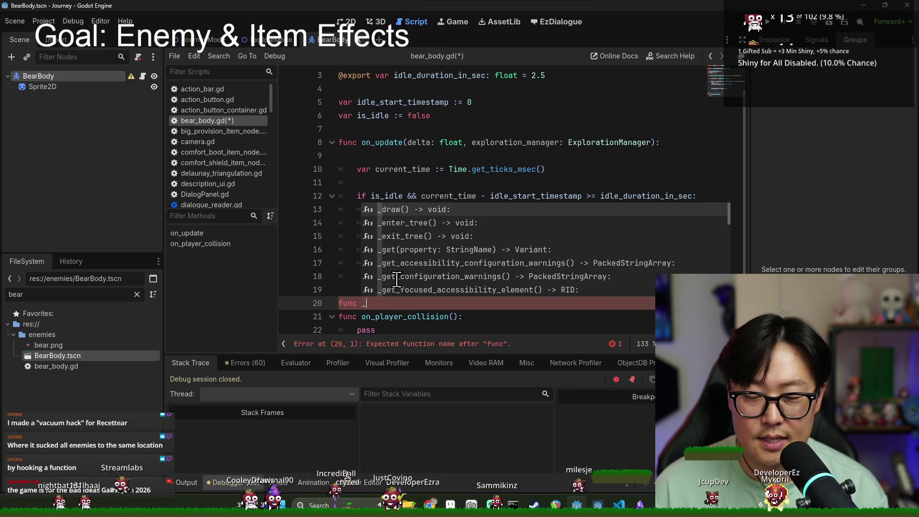
{"action": "type", "text": "choose"}
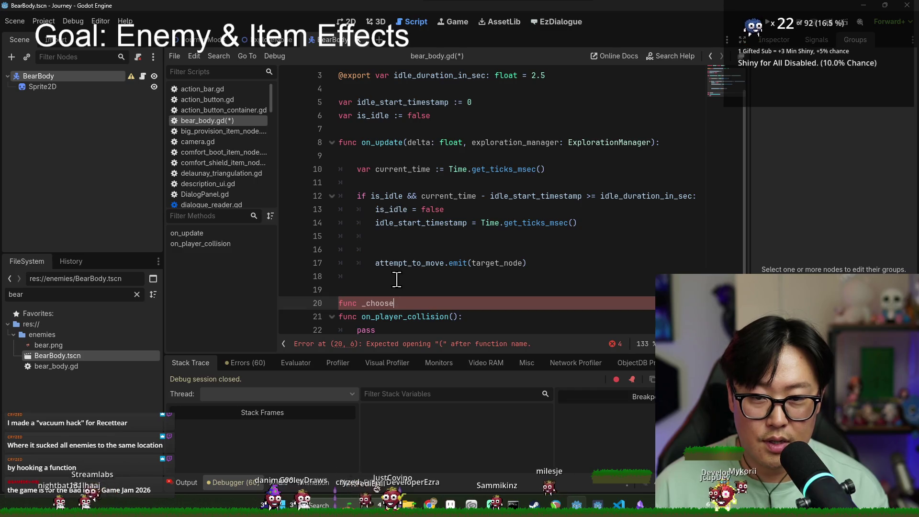
{"action": "key", "text": "BackSpace"}
{"action": "key", "text": "BackSpace"}
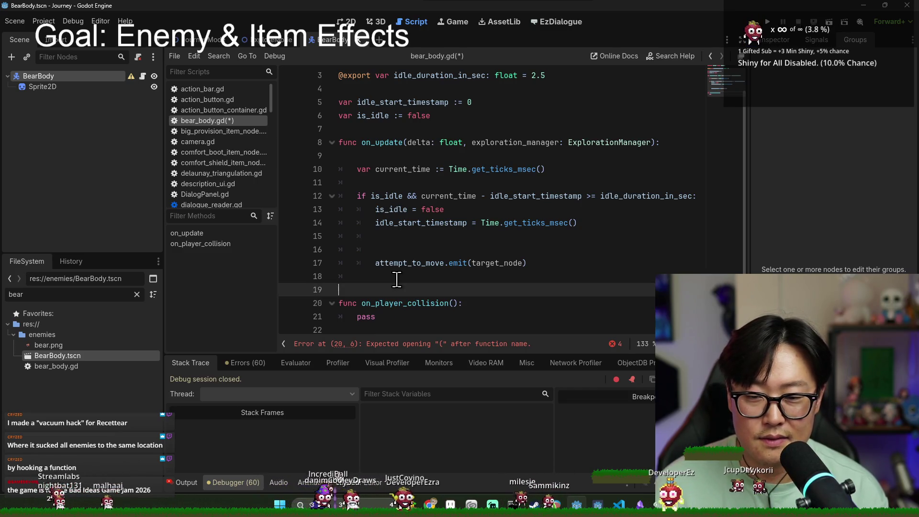
{"action": "key", "text": "ctrl+s"}
Add another blank line above the emit call and save bear_body.gd.
{"action": "left_click", "coordinate": [483, 236]}
{"action": "key", "text": "Return"}
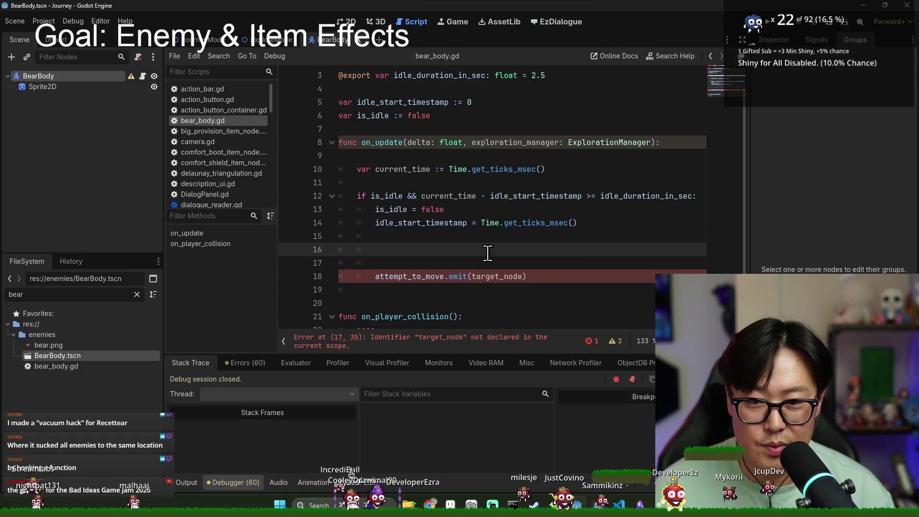
{"action": "key", "text": "ctrl+s"}
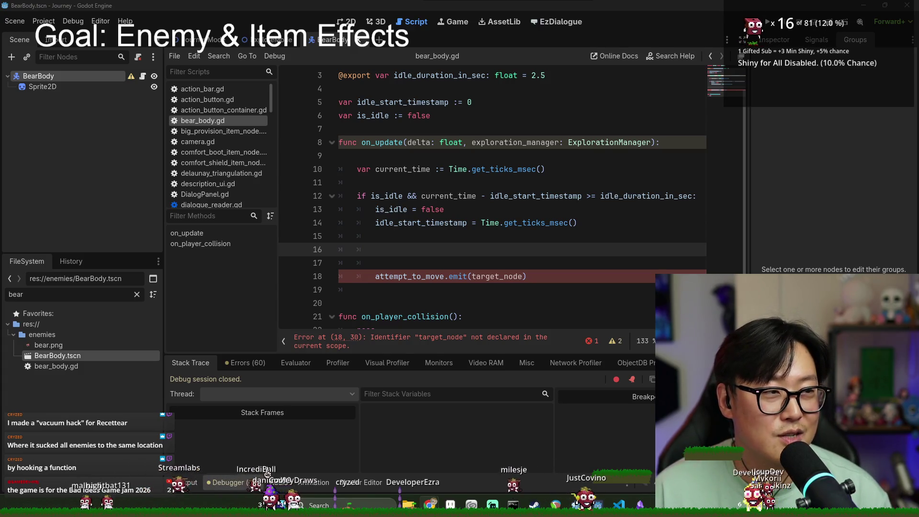
Scroll the Bad Ideas Game Jam 2026 page through Theme and Rules, highlighting the TOS and banned-content rules.
{"action": "key", "text": "alt+Tab"}
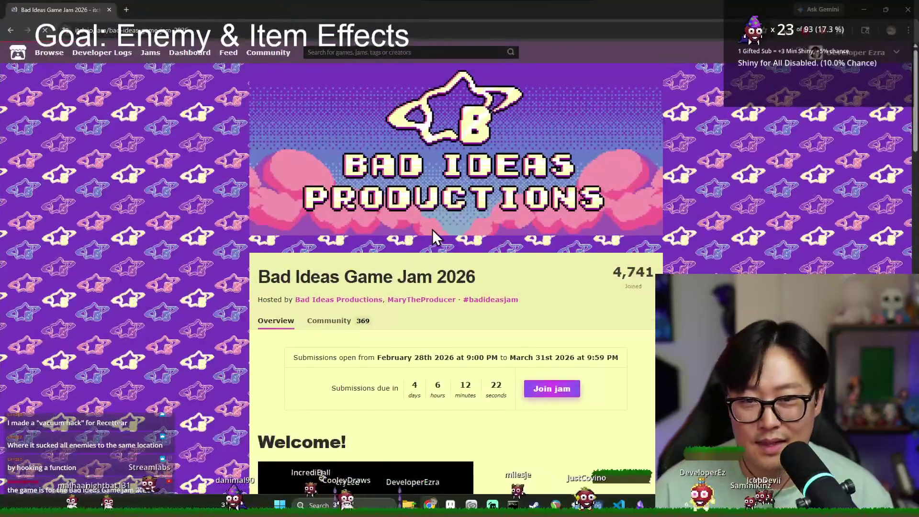
{"action": "scroll", "coordinate": [432, 229], "scroll_direction": "down", "scroll_amount": 3}
{"action": "scroll", "coordinate": [432, 229], "scroll_direction": "down", "scroll_amount": 4}
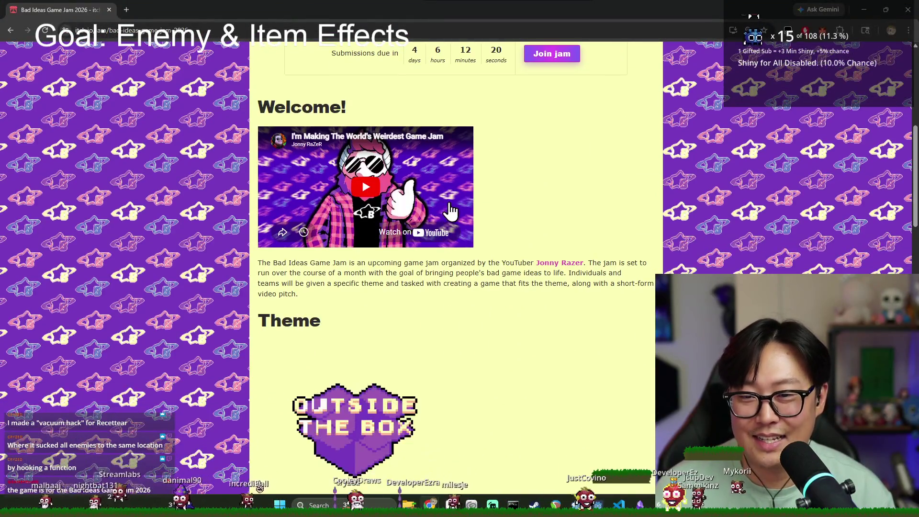
{"action": "scroll", "coordinate": [433, 220], "scroll_direction": "down", "scroll_amount": 4}
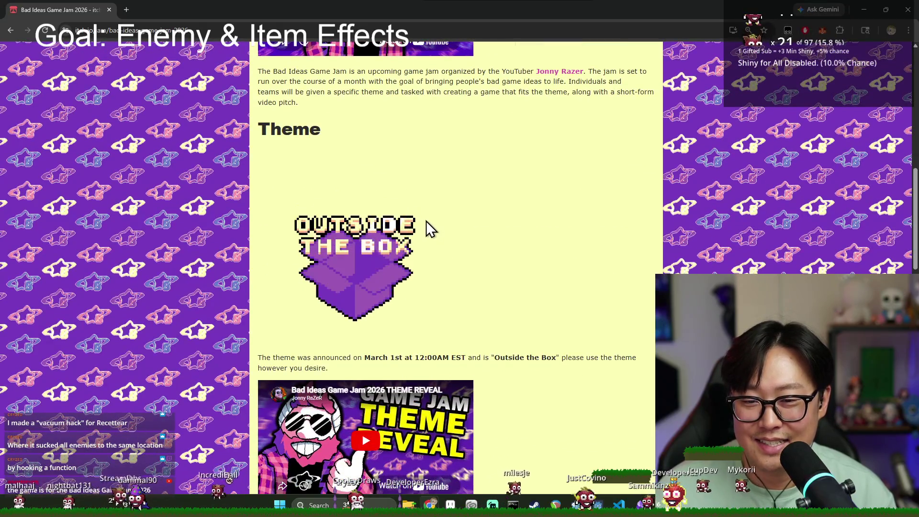
{"action": "scroll", "coordinate": [426, 220], "scroll_direction": "down", "scroll_amount": 12}
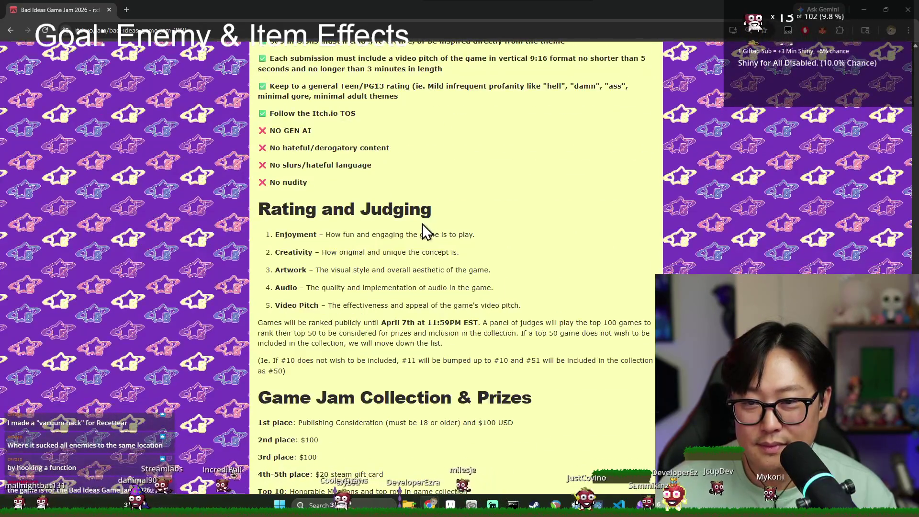
{"action": "left_click_drag", "start_coordinate": [283, 124], "coordinate": [325, 169]}
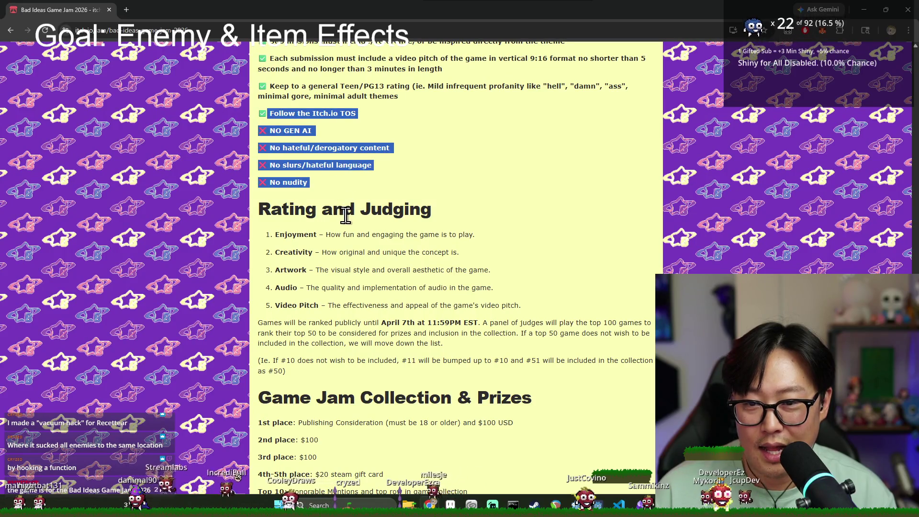
{"action": "scroll", "coordinate": [346, 218], "scroll_direction": "down", "scroll_amount": 4}
{"action": "scroll", "coordinate": [344, 229], "scroll_direction": "up", "scroll_amount": 20}
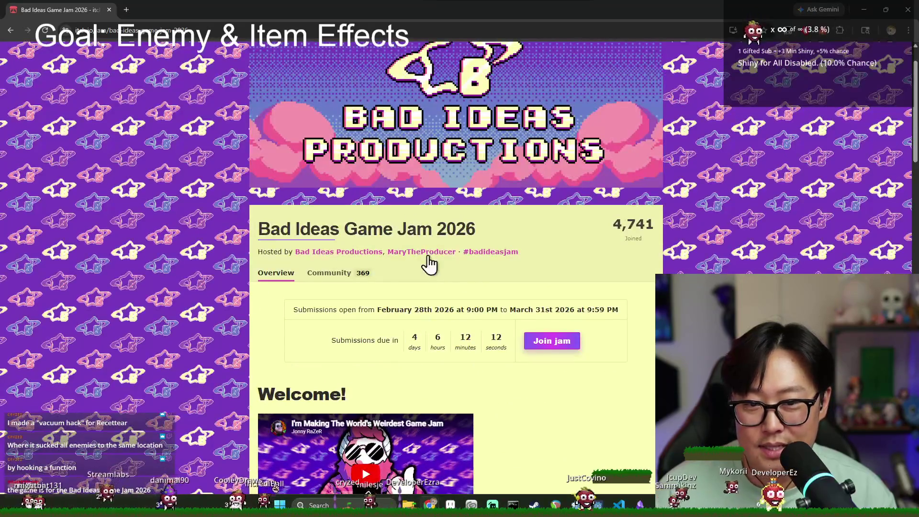
{"action": "scroll", "coordinate": [479, 344], "scroll_direction": "down", "scroll_amount": 13}
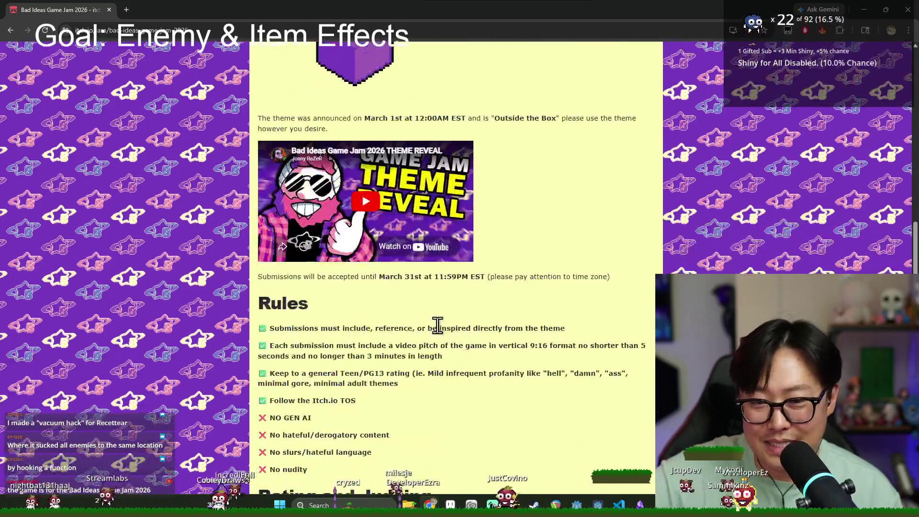
{"action": "scroll", "coordinate": [371, 277], "scroll_direction": "up", "scroll_amount": 6}
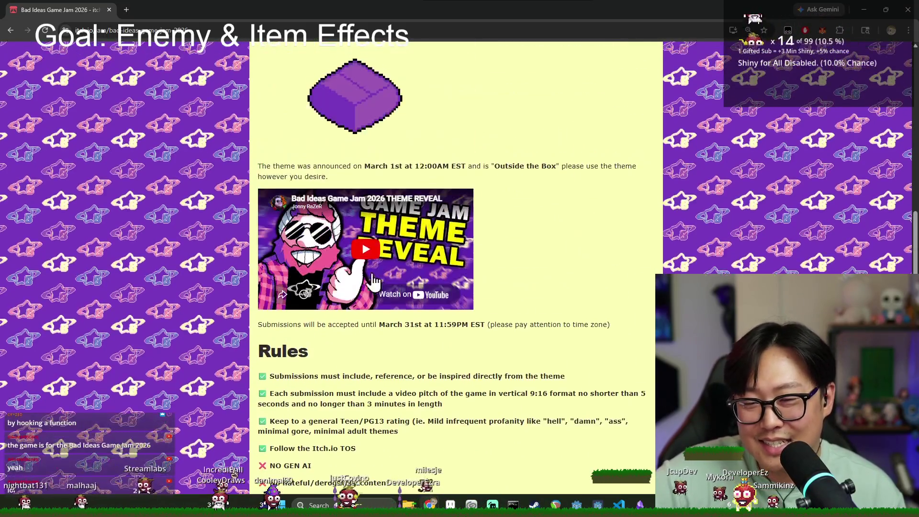
{"action": "scroll", "coordinate": [397, 280], "scroll_direction": "down", "scroll_amount": 4}
{"action": "scroll", "coordinate": [415, 272], "scroll_direction": "up", "scroll_amount": 2}
{"action": "scroll", "coordinate": [414, 270], "scroll_direction": "up", "scroll_amount": 1}
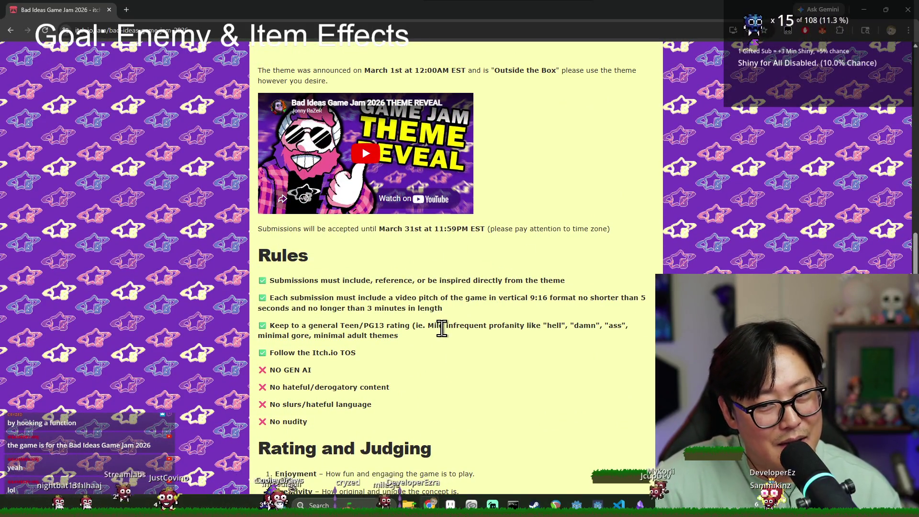
{"action": "scroll", "coordinate": [430, 325], "scroll_direction": "down", "scroll_amount": 5}
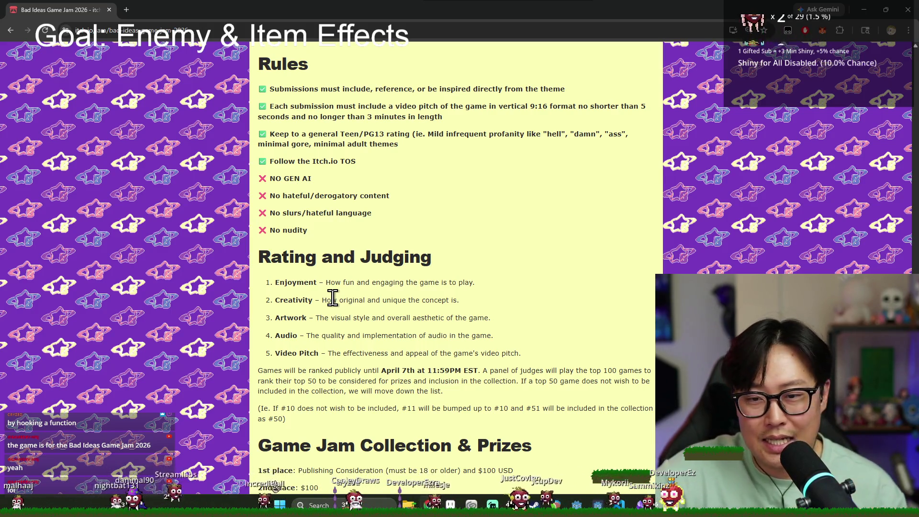
Read Rating and Judging and the Prizes, highlighting the 1st place prize, then continue to the FAQ.
{"action": "scroll", "coordinate": [332, 297], "scroll_direction": "down", "scroll_amount": 3}
{"action": "scroll", "coordinate": [329, 290], "scroll_direction": "up", "scroll_amount": 3}
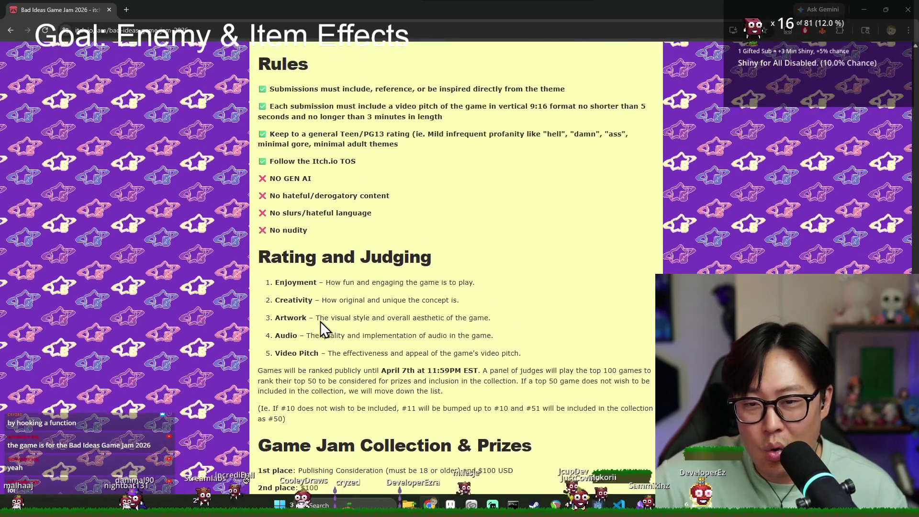
{"action": "scroll", "coordinate": [313, 323], "scroll_direction": "up", "scroll_amount": 1}
{"action": "scroll", "coordinate": [318, 325], "scroll_direction": "down", "scroll_amount": 4}
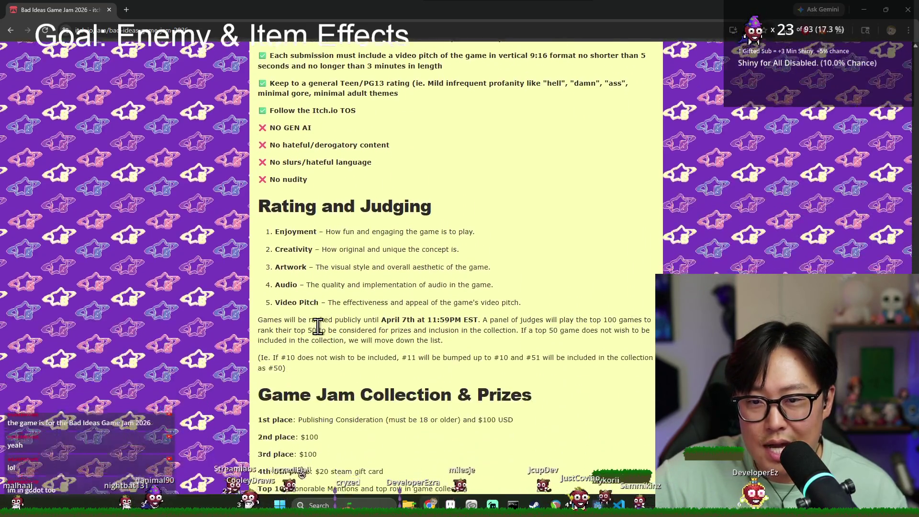
{"action": "scroll", "coordinate": [319, 326], "scroll_direction": "down", "scroll_amount": 3}
{"action": "scroll", "coordinate": [294, 246], "scroll_direction": "up", "scroll_amount": 1}
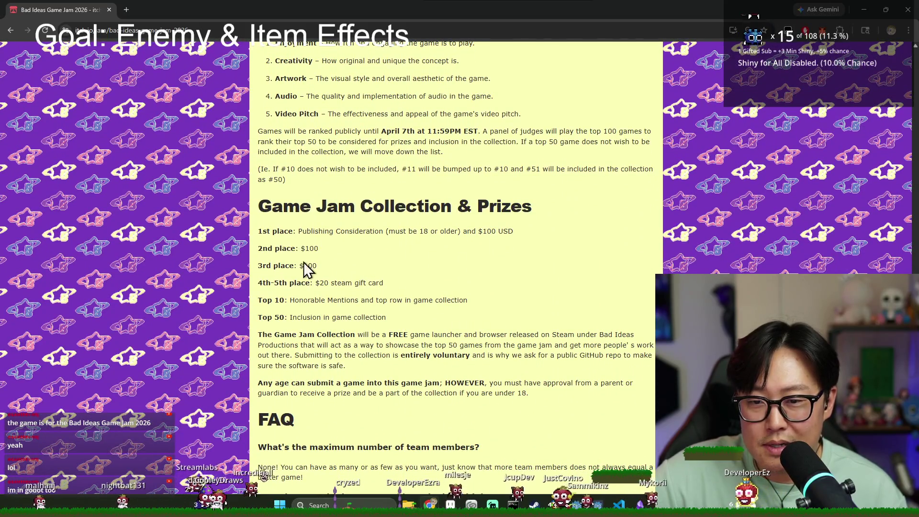
{"action": "scroll", "coordinate": [307, 271], "scroll_direction": "down", "scroll_amount": 1}
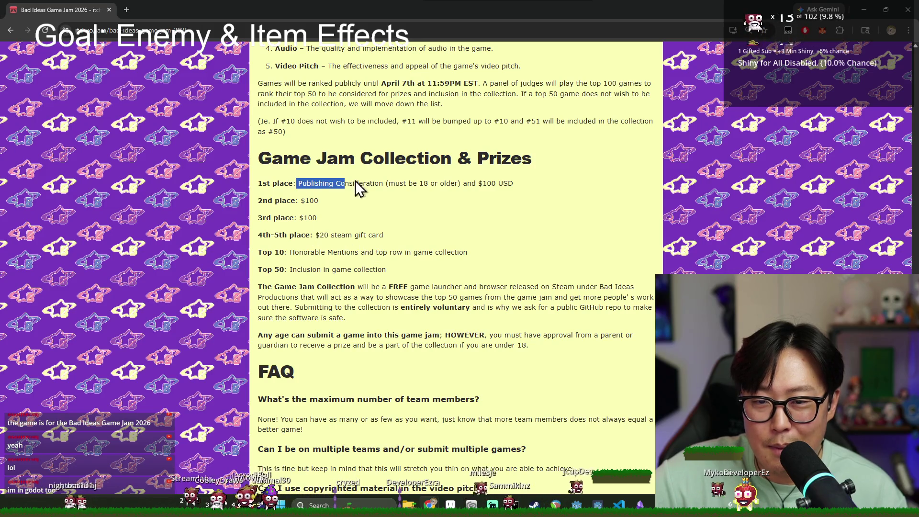
{"action": "left_click_drag", "start_coordinate": [423, 186], "coordinate": [510, 193]}
{"action": "left_click", "coordinate": [510, 193]}
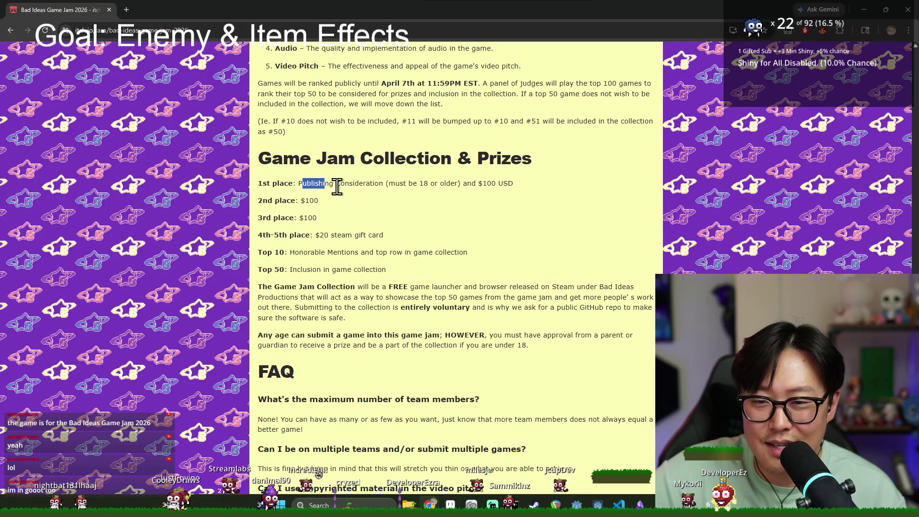
{"action": "left_click", "coordinate": [343, 185]}
{"action": "mouse_move", "coordinate": [303, 184]}
{"action": "left_mouse_down"}
{"action": "mouse_move", "coordinate": [435, 185]}
{"action": "mouse_move", "coordinate": [494, 197]}
{"action": "left_mouse_up"}
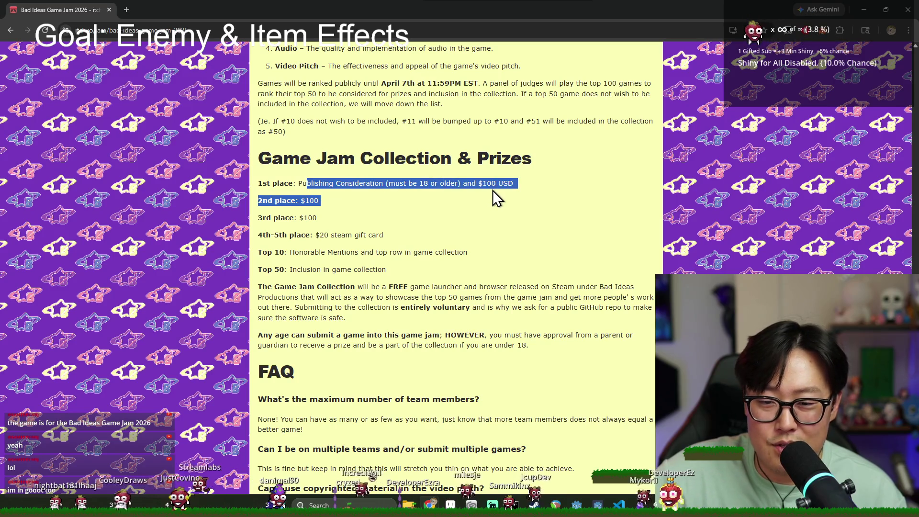
{"action": "left_click", "coordinate": [495, 197]}
{"action": "scroll", "coordinate": [500, 206], "scroll_direction": "down", "scroll_amount": 4}
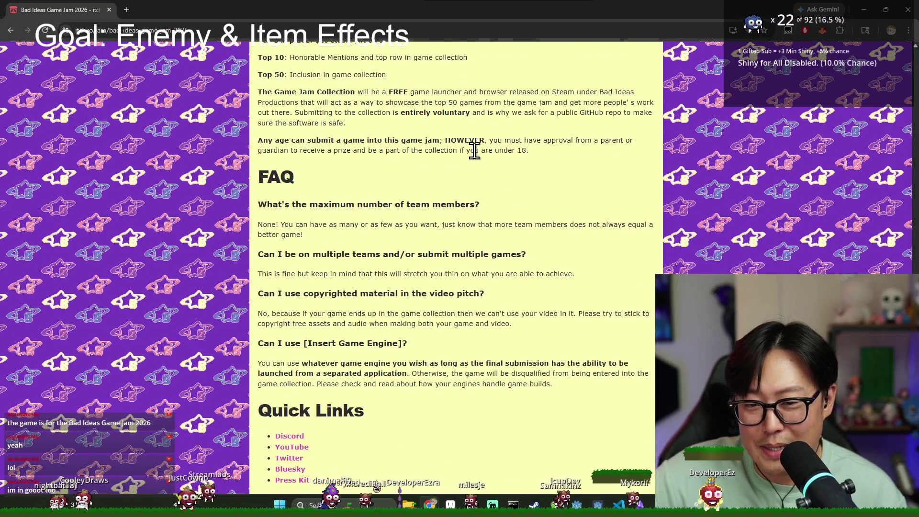
Back in bear_body.gd, insert a new line above the attempt_to_move emit call in on_update.
{"action": "left_click", "coordinate": [904, 13]}
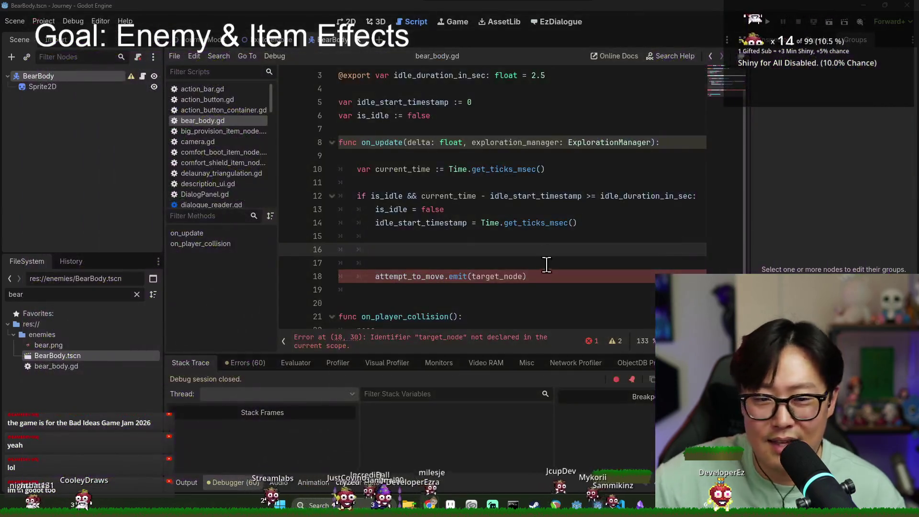
{"action": "scroll", "coordinate": [529, 236], "scroll_direction": "down", "scroll_amount": 1}
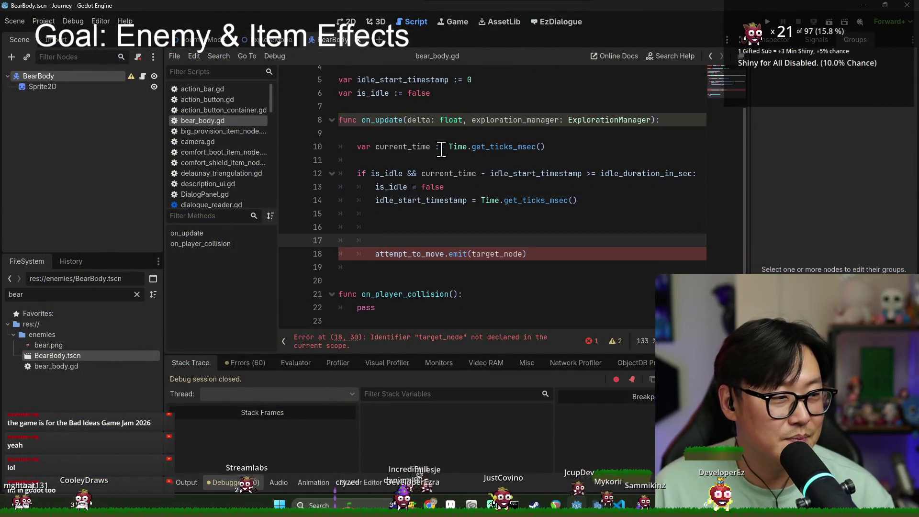
{"action": "left_click", "coordinate": [419, 133]}
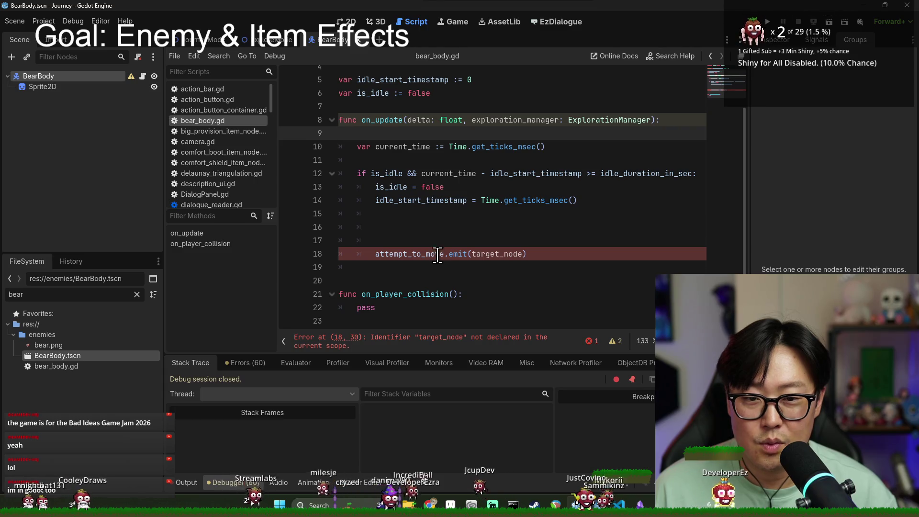
{"action": "left_click", "coordinate": [405, 215]}
{"action": "key", "text": "Return"}
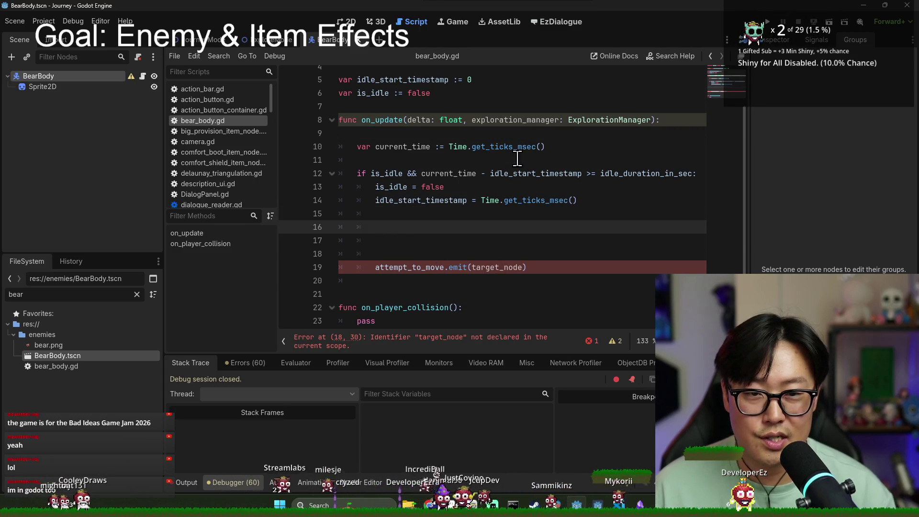
Declare var current_node: MapNode = exploration_manager.get_target_current_node(self) as MapNode, then save.
{"action": "double_click", "coordinate": [512, 121]}
{"action": "key", "text": "ctrl+c"}
{"action": "left_click", "coordinate": [403, 229]}
{"action": "key", "text": "ctrl+v"}
{"action": "type", "text": "."}
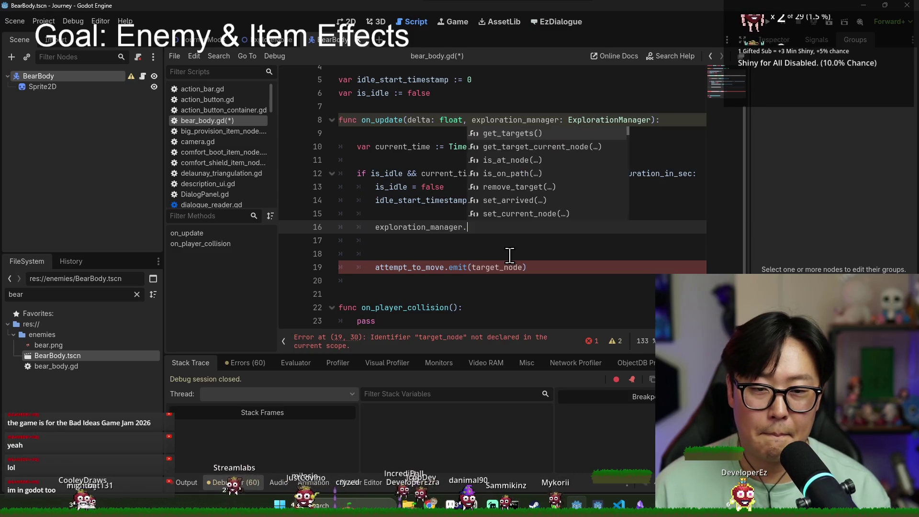
{"action": "type", "text": "get_nbo"}
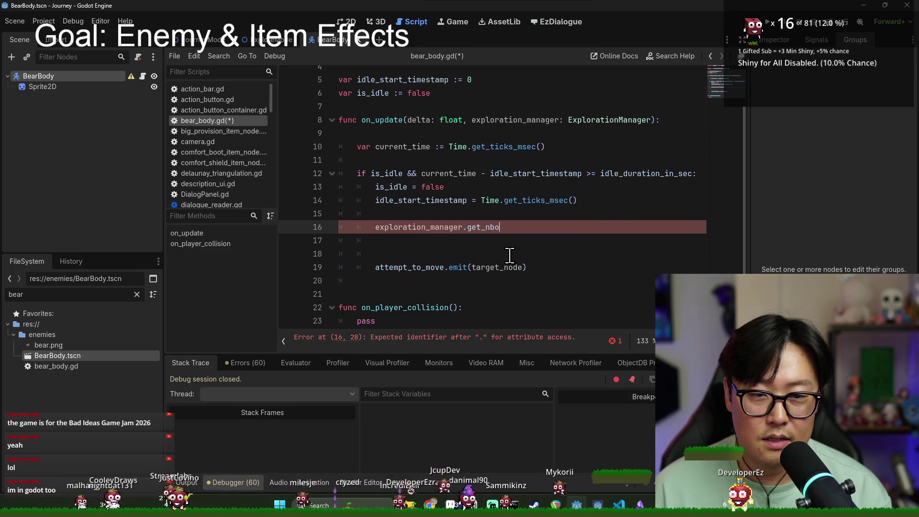
{"action": "type", "text": "de"}
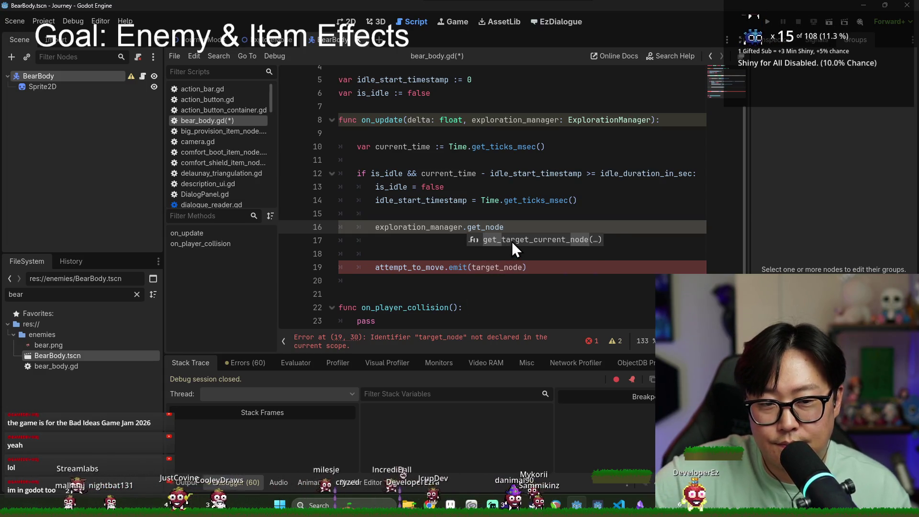
{"action": "left_click", "coordinate": [512, 242]}
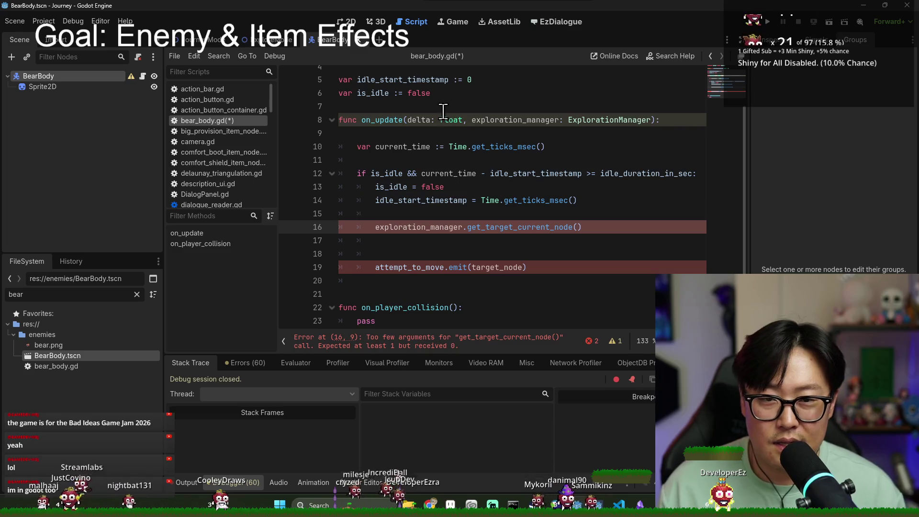
{"action": "type", "text": "f"}
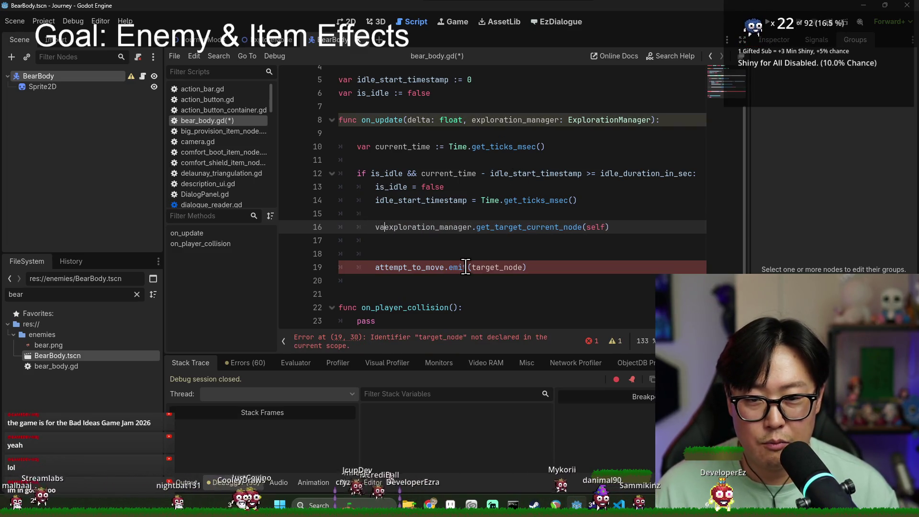
{"action": "type", "text": "r curre"}
{"action": "type", "text": "node"}
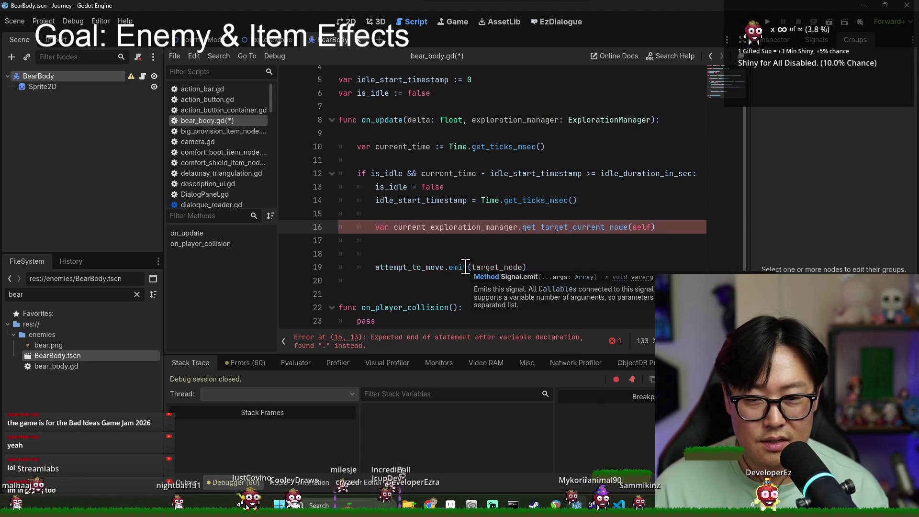
{"action": "key", "text": "BackSpace"}
{"action": "key", "text": "BackSpace"}
{"action": "key", "text": "BackSpace"}
{"action": "type", "text": ": Ma"}
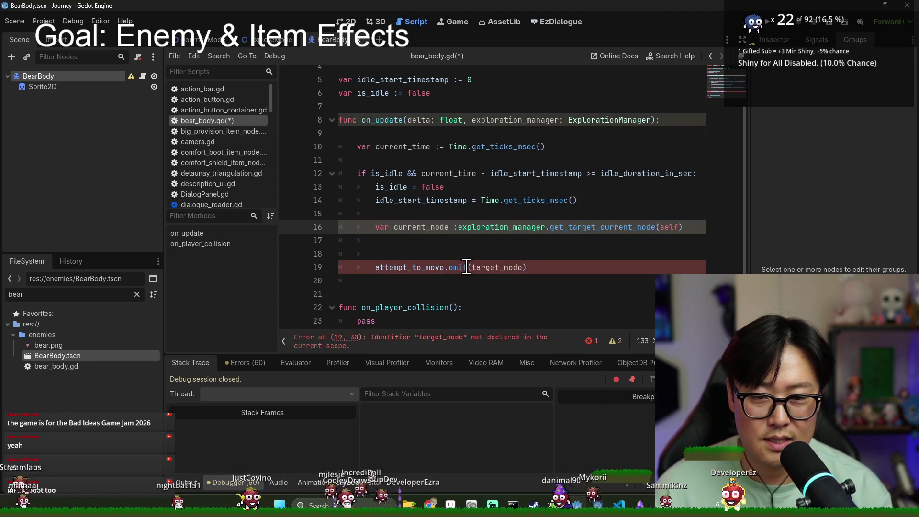
{"action": "type", "text": "pNode = "}
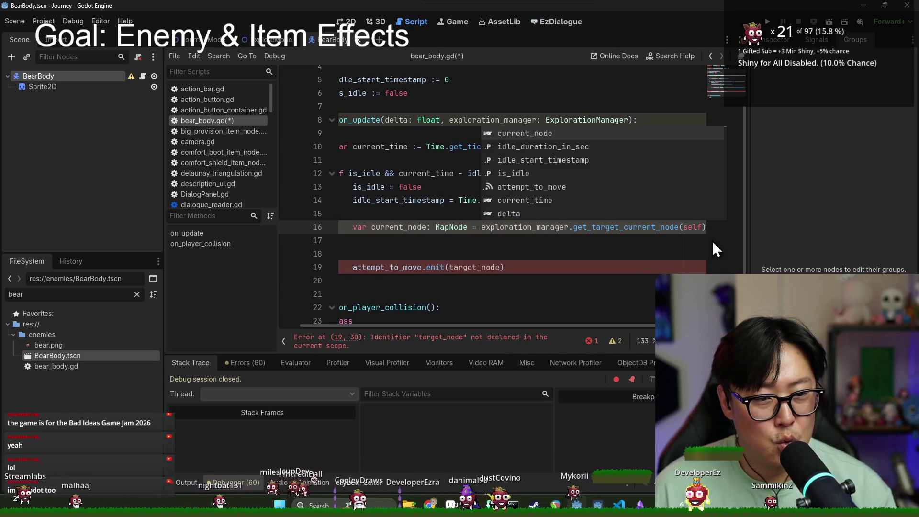
{"action": "type", "text": "self) as "}
{"action": "type", "text": "MapNode"}
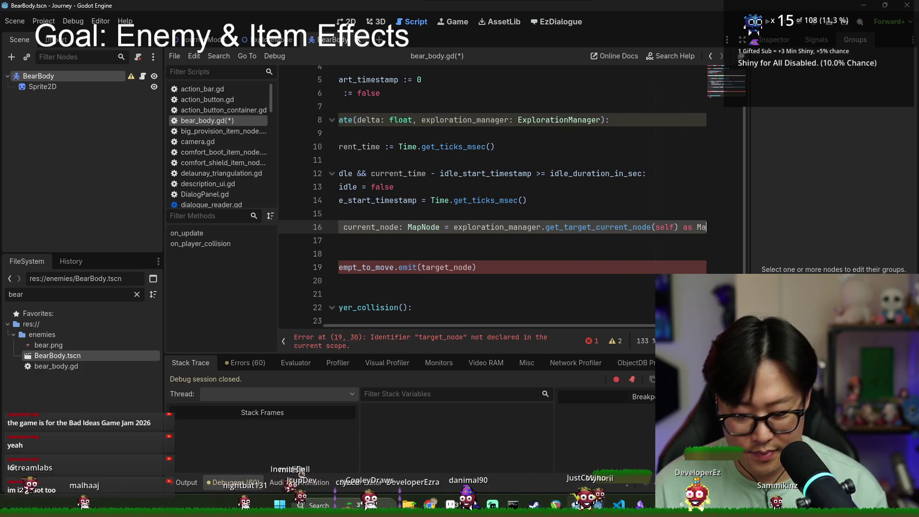
{"action": "key", "text": "ctrl+s"}
Review the current_node line and the on_update signature, ending at the parameter list's end.
{"action": "left_click", "coordinate": [467, 205]}
{"action": "scroll", "coordinate": [467, 205], "scroll_direction": "up", "scroll_amount": 1}
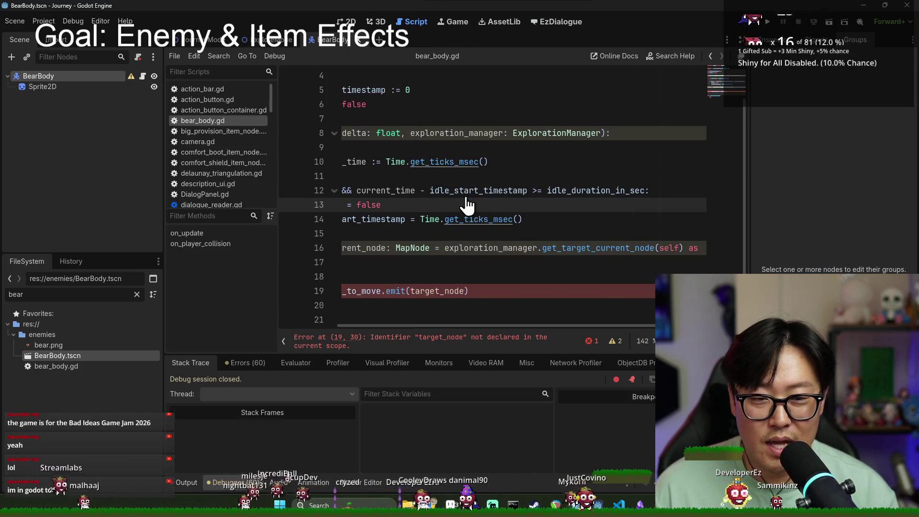
{"action": "scroll", "coordinate": [647, 326], "scroll_direction": "left", "scroll_amount": 3}
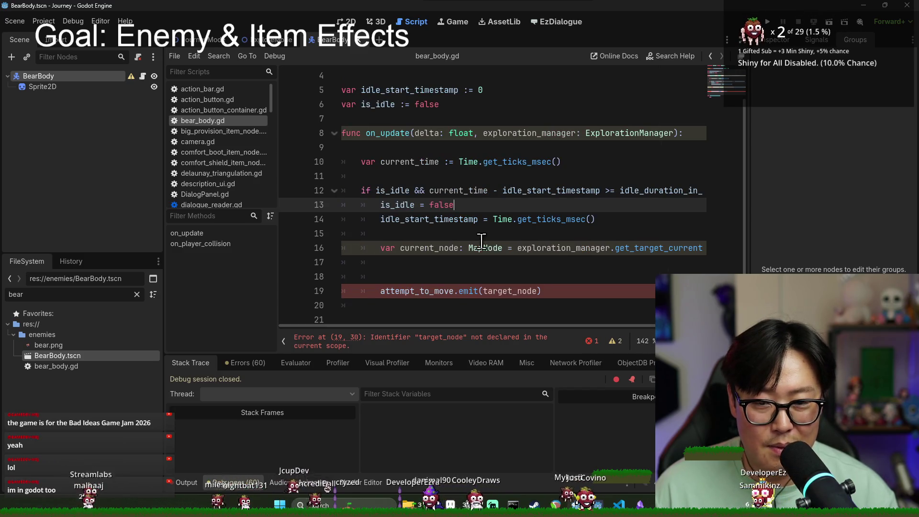
{"action": "scroll", "coordinate": [481, 241], "scroll_direction": "down", "scroll_amount": 1}
{"action": "left_click", "coordinate": [449, 200]}
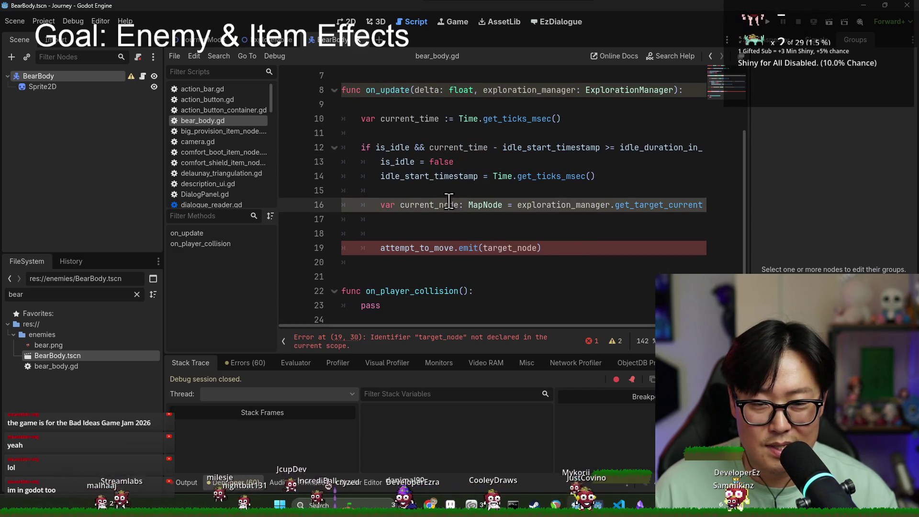
{"action": "double_click", "coordinate": [421, 206]}
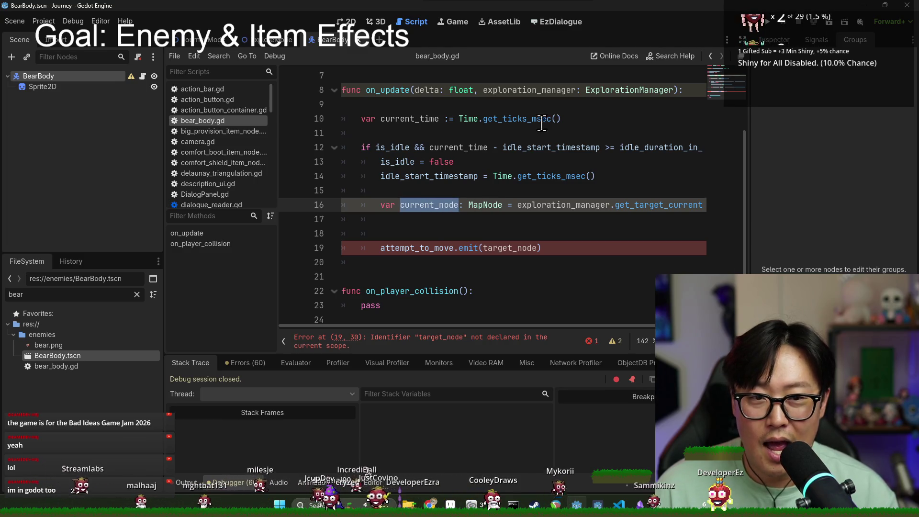
{"action": "scroll", "coordinate": [515, 163], "scroll_direction": "up", "scroll_amount": 2}
{"action": "left_click", "coordinate": [484, 177]}
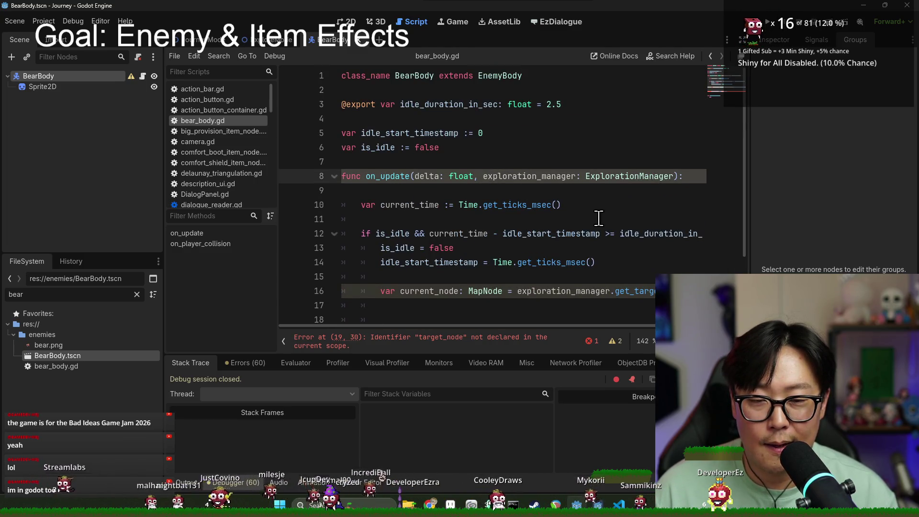
{"action": "double_click", "coordinate": [547, 182]}
{"action": "left_click", "coordinate": [675, 176]}
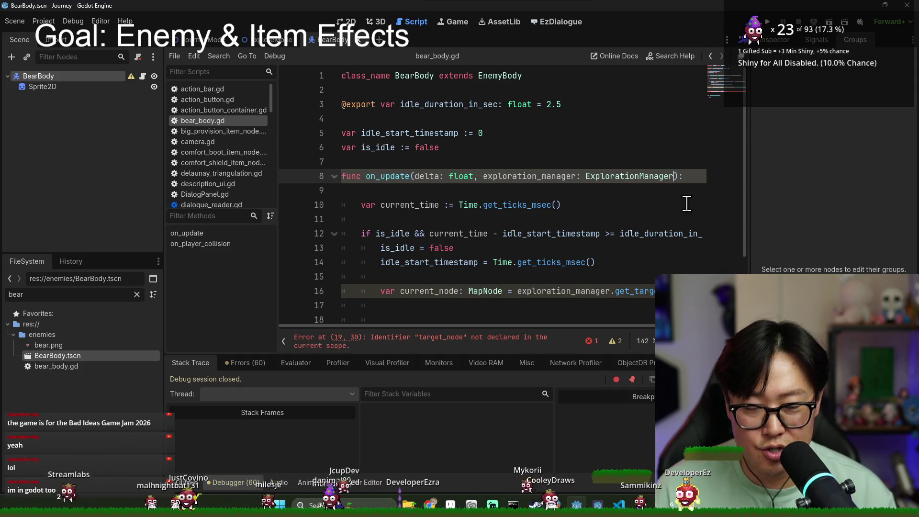
Add a 'connections: ConnectionHandler' parameter to the bear's on_update and copy it.
{"action": "type", "text": "connections: Con"}
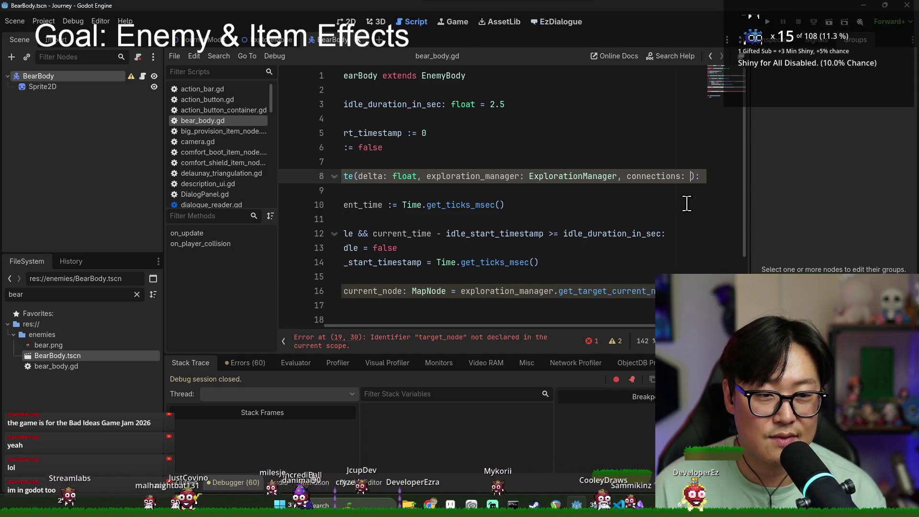
{"action": "type", "text": "nection"}
{"action": "key", "text": "Return"}
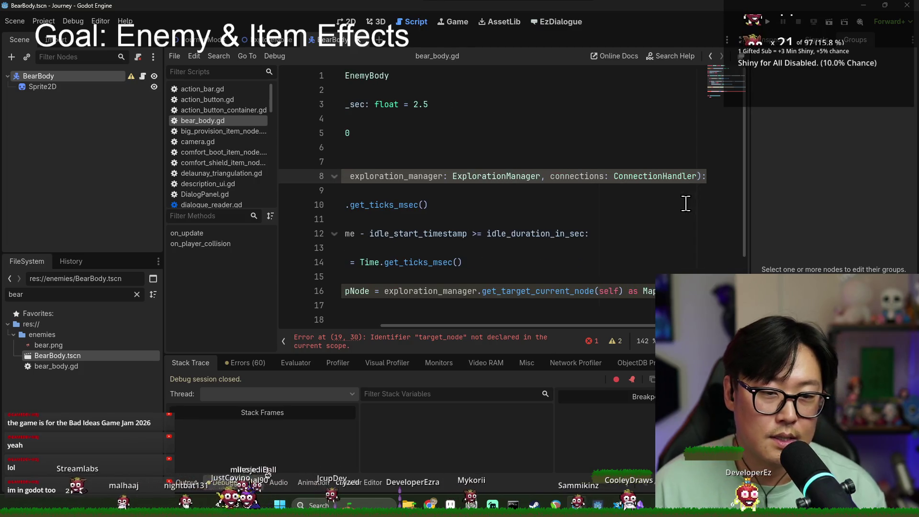
{"action": "left_click", "coordinate": [549, 178], "text": "shift"}
{"action": "scroll", "coordinate": [553, 319], "scroll_direction": "left", "scroll_amount": 3}
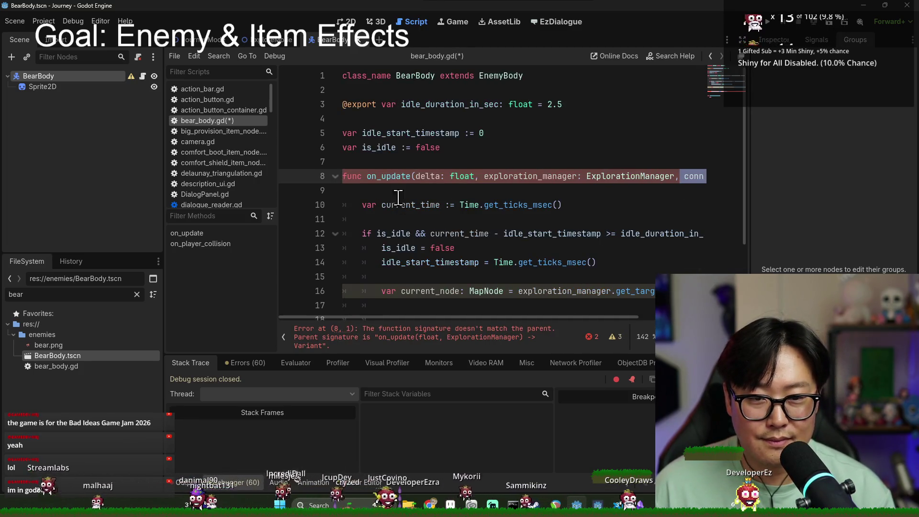
Paste the connections parameter into the abstract on_update in enemy_body.gd and save both scripts.
{"action": "left_click", "coordinate": [389, 177], "text": "ctrl"}
{"action": "scroll", "coordinate": [586, 288], "scroll_direction": "right", "scroll_amount": 1}
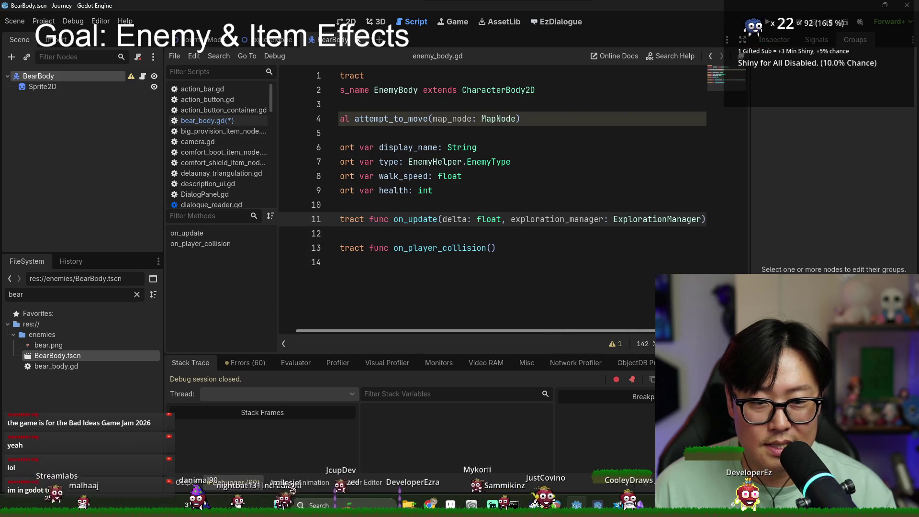
{"action": "left_click", "coordinate": [702, 219]}
{"action": "type", "text": ",m"}
{"action": "key", "text": "BackSpace"}
{"action": "key", "text": "BackSpace"}
{"action": "key", "text": "ctrl+v"}
{"action": "key", "text": "ctrl+s"}
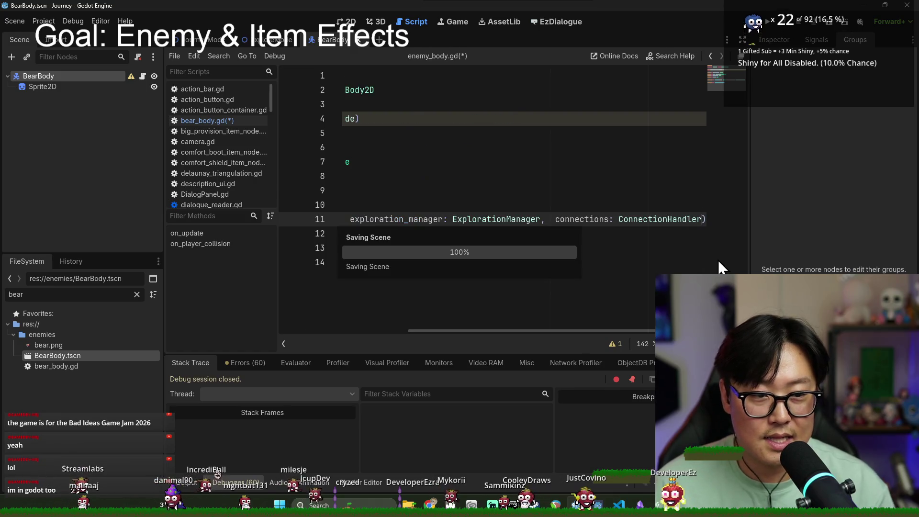
{"action": "scroll", "coordinate": [547, 322], "scroll_direction": "left", "scroll_amount": 1}
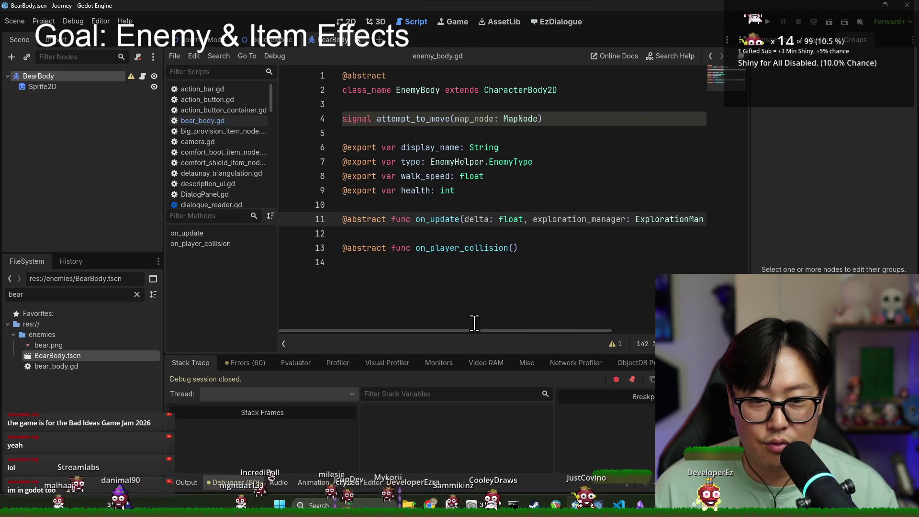
{"action": "left_click", "coordinate": [474, 323]}
{"action": "left_click", "coordinate": [448, 219]}
{"action": "left_click", "coordinate": [260, 42]}
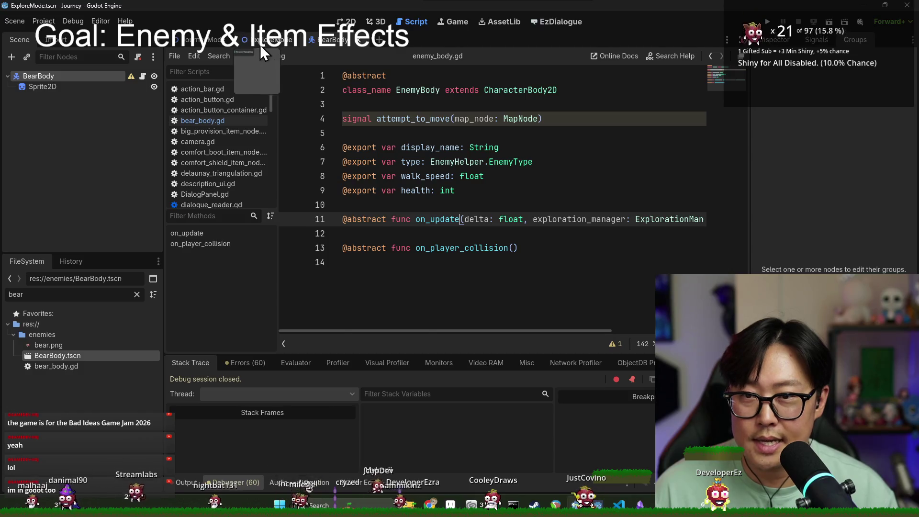
In explore_mode.gd, pass ', connections' as an extra argument to the on_update call, then save.
{"action": "left_click", "coordinate": [493, 220]}
{"action": "left_click", "coordinate": [481, 191]}
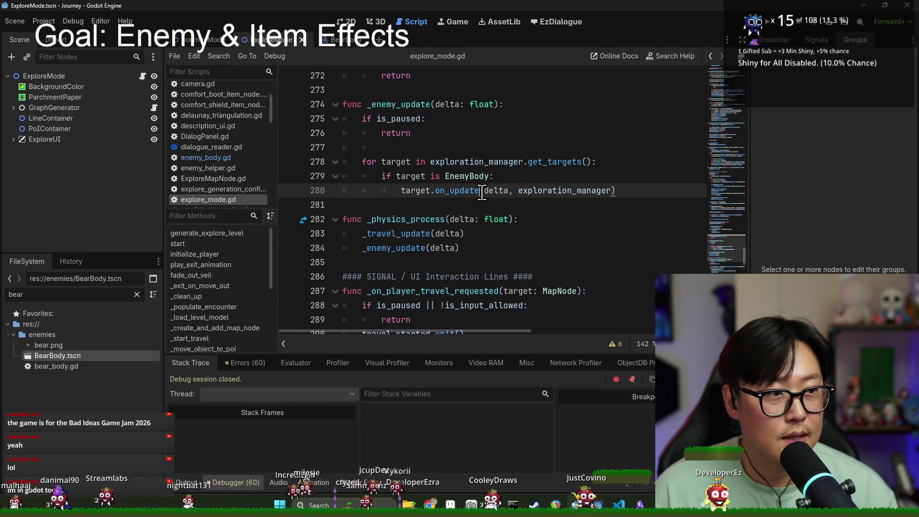
{"action": "key", "text": "ctrl+f"}
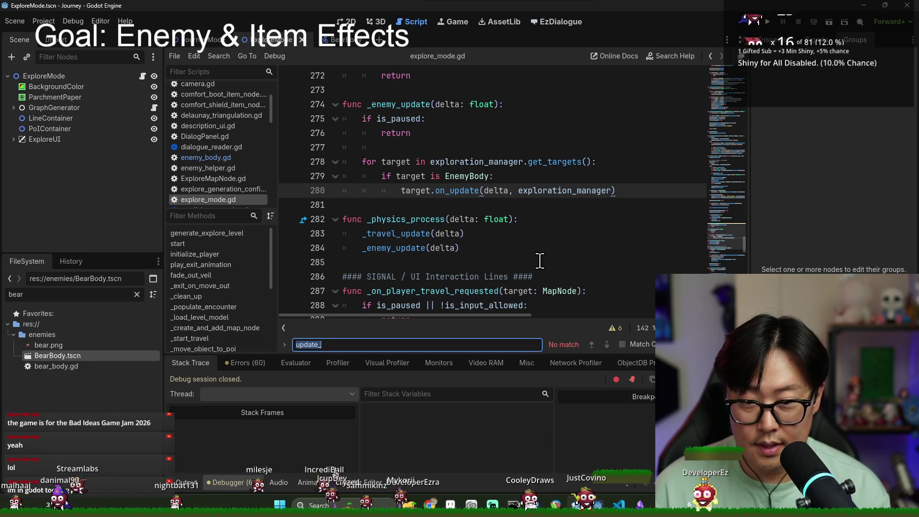
{"action": "type", "text": "on_upda"}
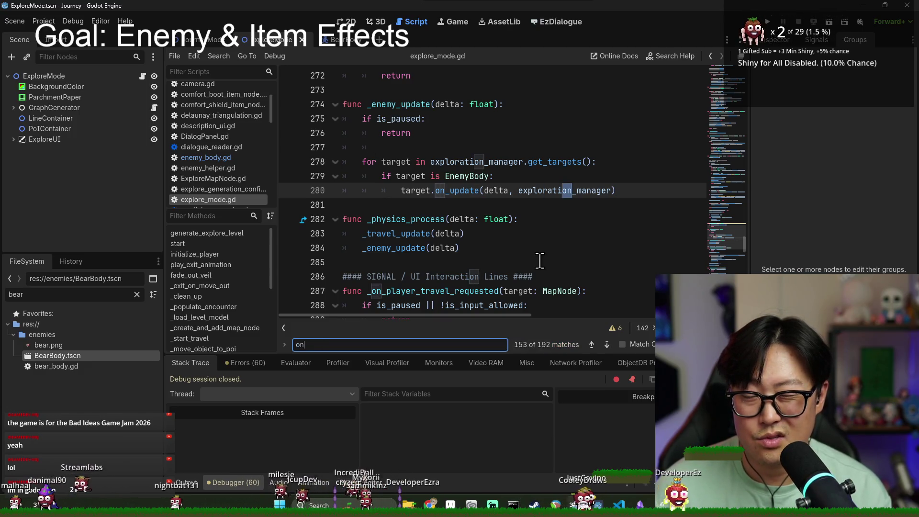
{"action": "type", "text": "te"}
{"action": "left_click", "coordinate": [613, 191]}
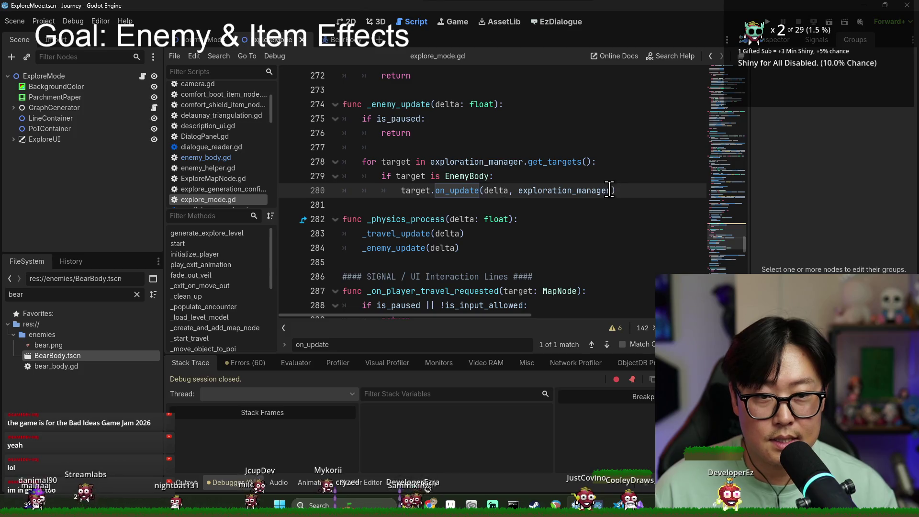
{"action": "type", "text": ", connections"}
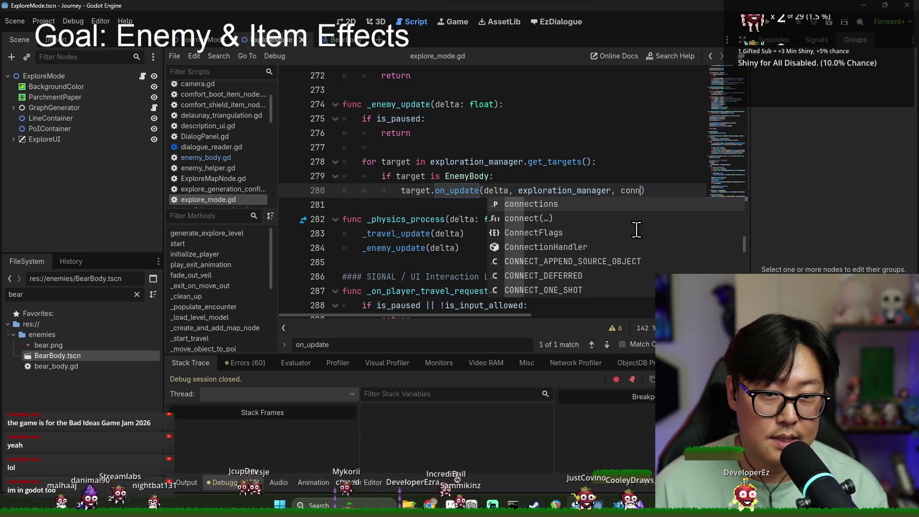
{"action": "key", "text": "ctrl+s"}
Back in bear_body.gd, start line 17 with connections.get_conn after enlarging the code area.
{"action": "left_click", "coordinate": [513, 175]}
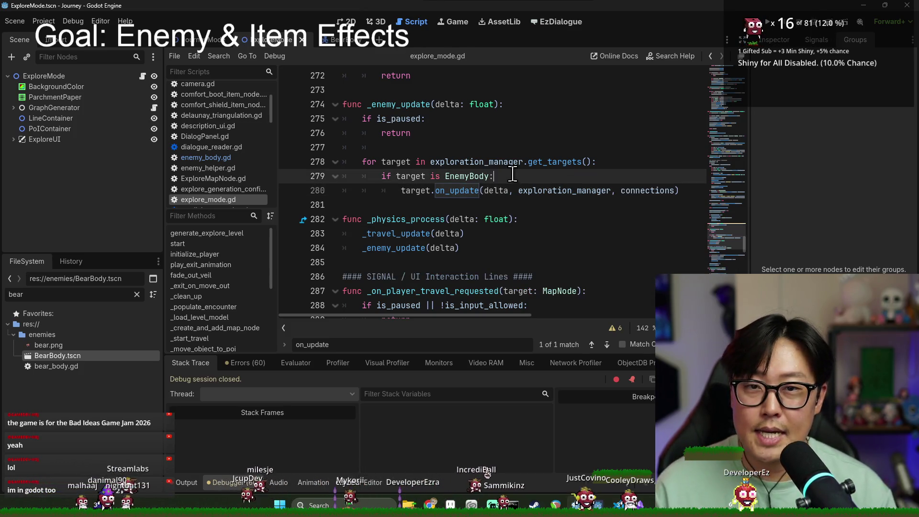
{"action": "left_click", "coordinate": [343, 38]}
{"action": "scroll", "coordinate": [510, 248], "scroll_direction": "down", "scroll_amount": 2}
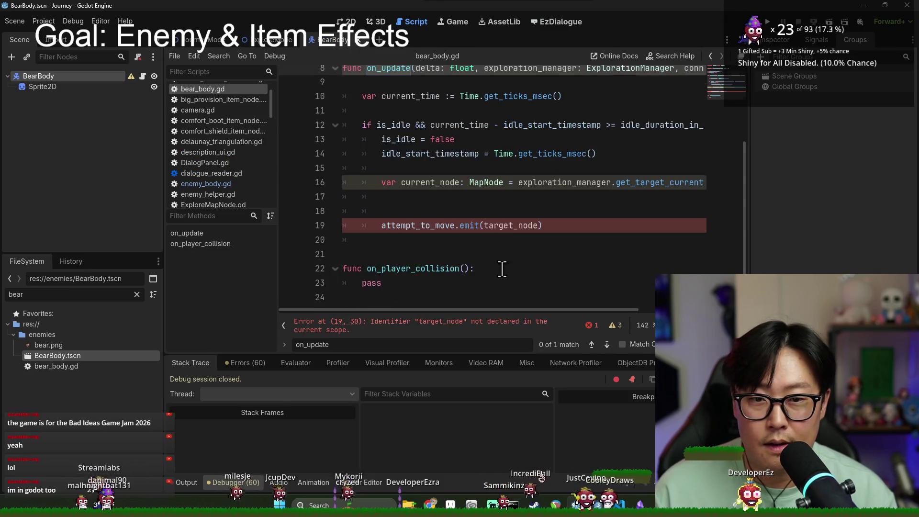
{"action": "left_click_drag", "start_coordinate": [472, 310], "coordinate": [549, 310]}
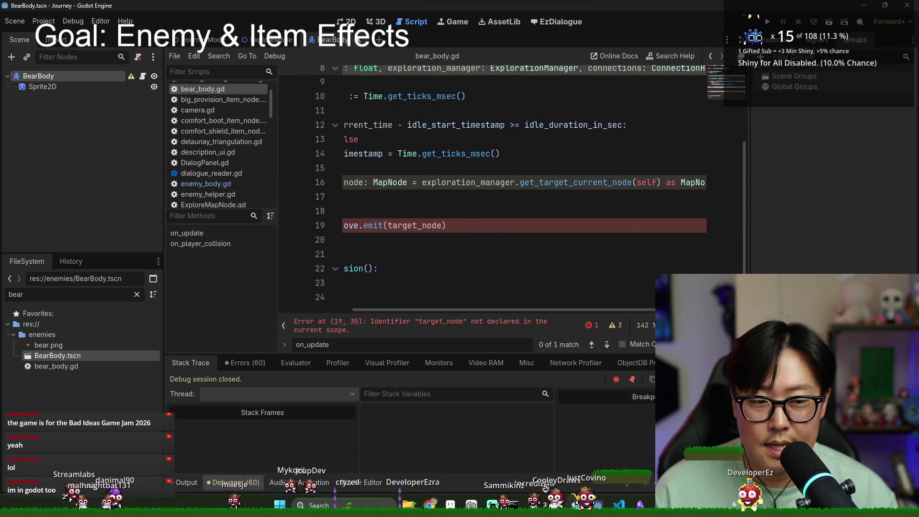
{"action": "key", "text": "Escape"}
{"action": "mouse_move", "coordinate": [474, 355]}
{"action": "left_mouse_down"}
{"action": "mouse_move", "coordinate": [445, 459]}
{"action": "mouse_move", "coordinate": [458, 444]}
{"action": "mouse_move", "coordinate": [472, 444]}
{"action": "left_mouse_up"}
{"action": "mouse_move", "coordinate": [573, 444]}
{"action": "left_mouse_down"}
{"action": "mouse_move", "coordinate": [547, 443]}
{"action": "mouse_move", "coordinate": [575, 444]}
{"action": "left_mouse_up"}
{"action": "double_click", "coordinate": [574, 176]}
{"action": "key", "text": "ctrl+c"}
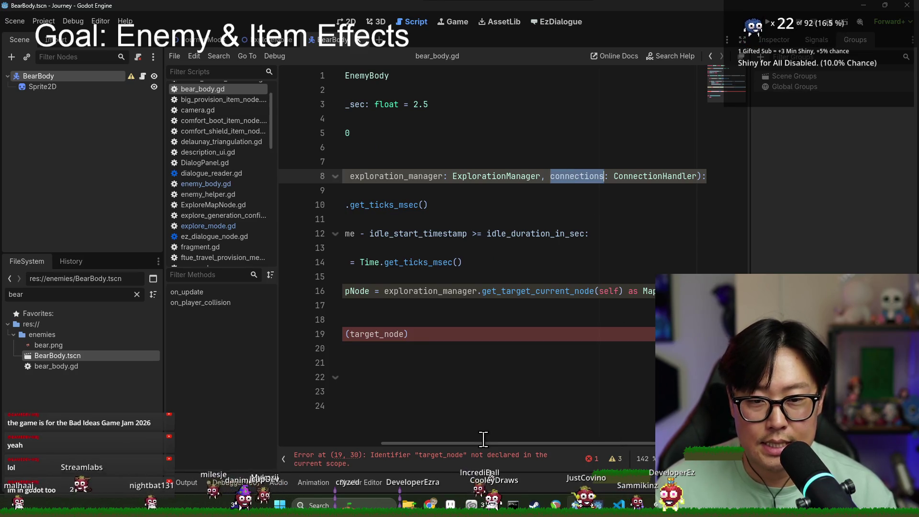
{"action": "left_click_drag", "start_coordinate": [482, 442], "coordinate": [326, 431]}
{"action": "left_click", "coordinate": [536, 305]}
{"action": "key", "text": "ctrl+v"}
{"action": "type", "text": "."}
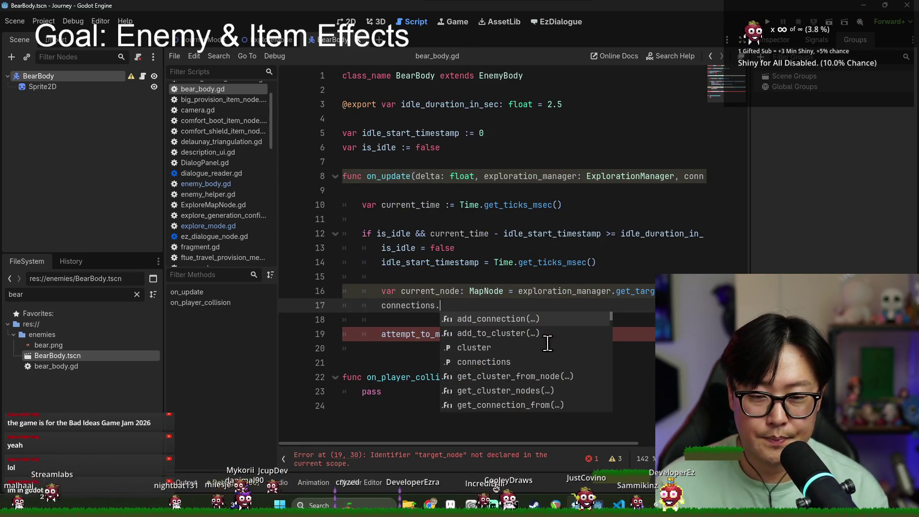
{"action": "type", "text": "get"}
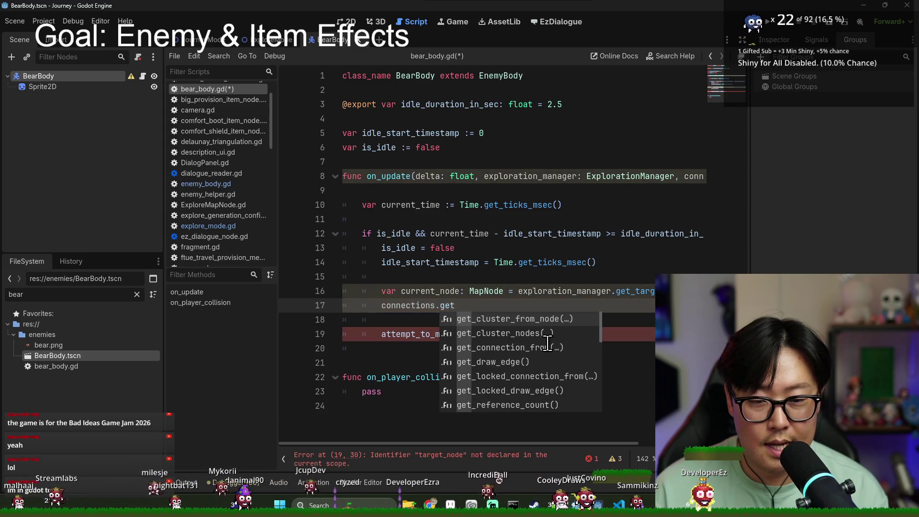
{"action": "type", "text": "_conn"}
Complete the lookup as connections.get_connection_from(current_node) and save.
{"action": "key", "text": "Return"}
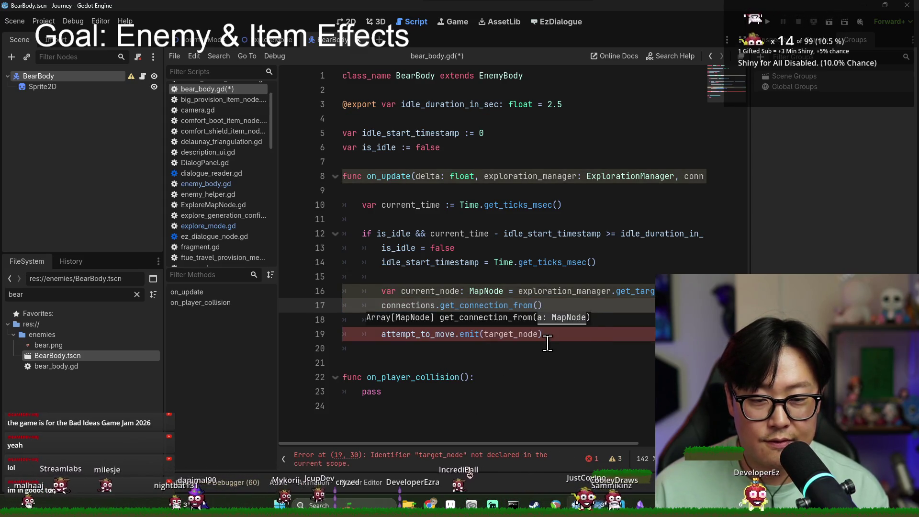
{"action": "type", "text": "current_"}
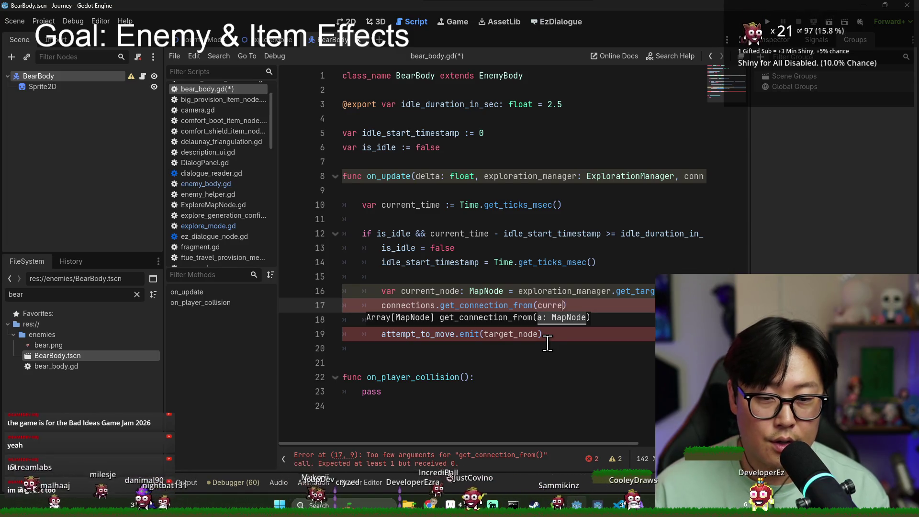
{"action": "type", "text": "node"}
{"action": "key", "text": "End"}
{"action": "key", "text": "Return"}
{"action": "key", "text": "ctrl+s"}
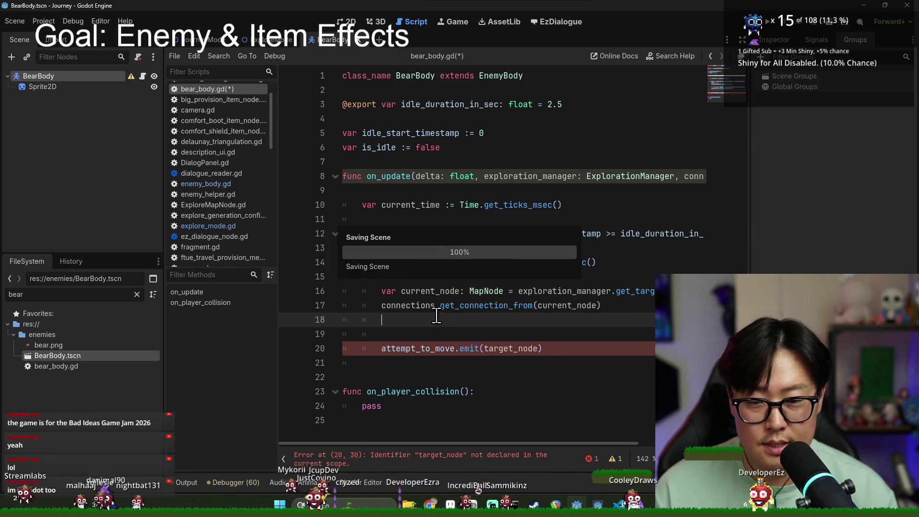
Store the lookup in a new inferred variable: var potential_targets := ...
{"action": "double_click", "coordinate": [421, 306]}
{"action": "left_click", "coordinate": [443, 326]}
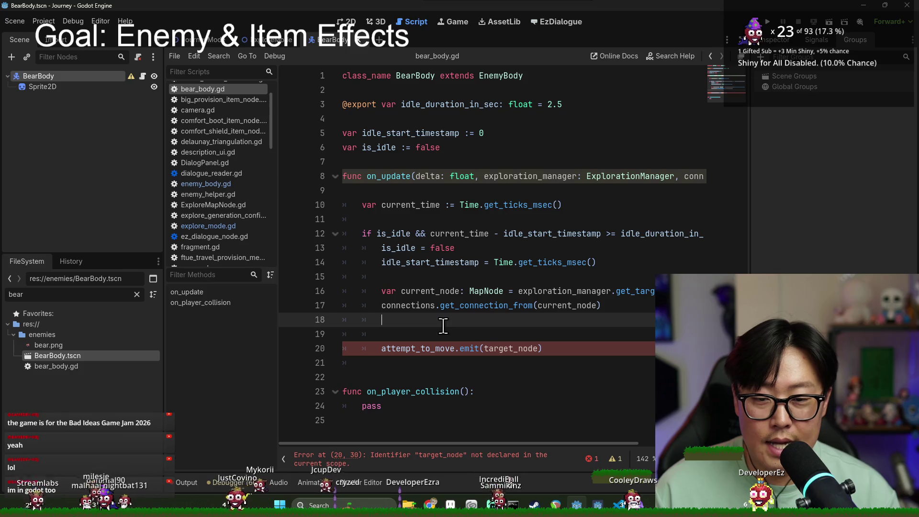
{"action": "left_click", "coordinate": [388, 307]}
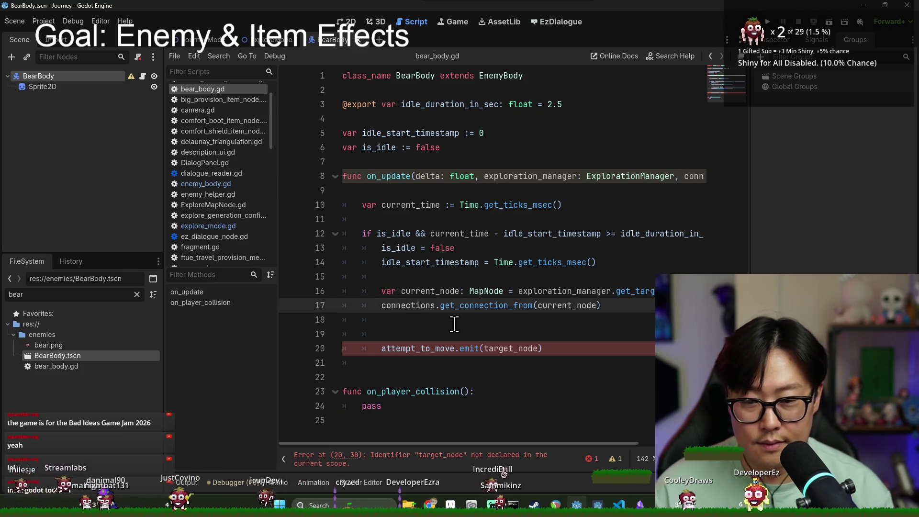
{"action": "key", "text": "Left"}
{"action": "type", "text": "var po"}
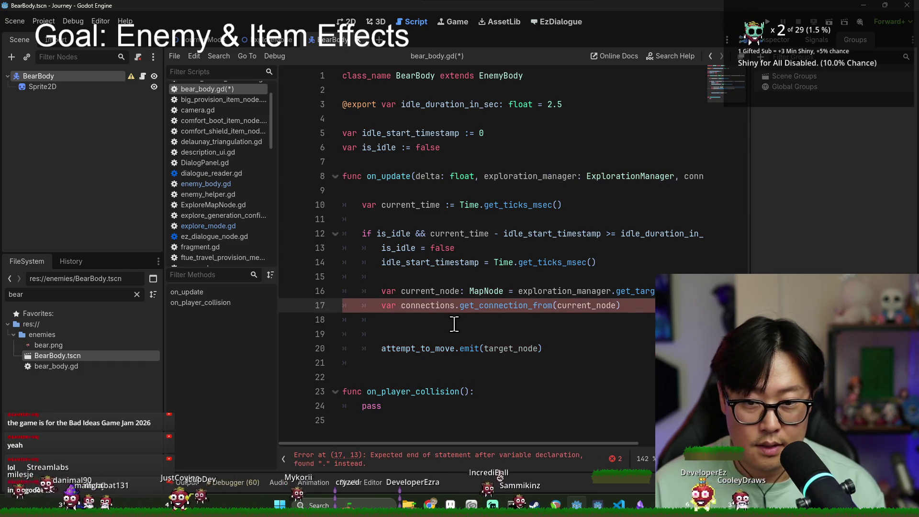
{"action": "type", "text": "tential_targets:"}
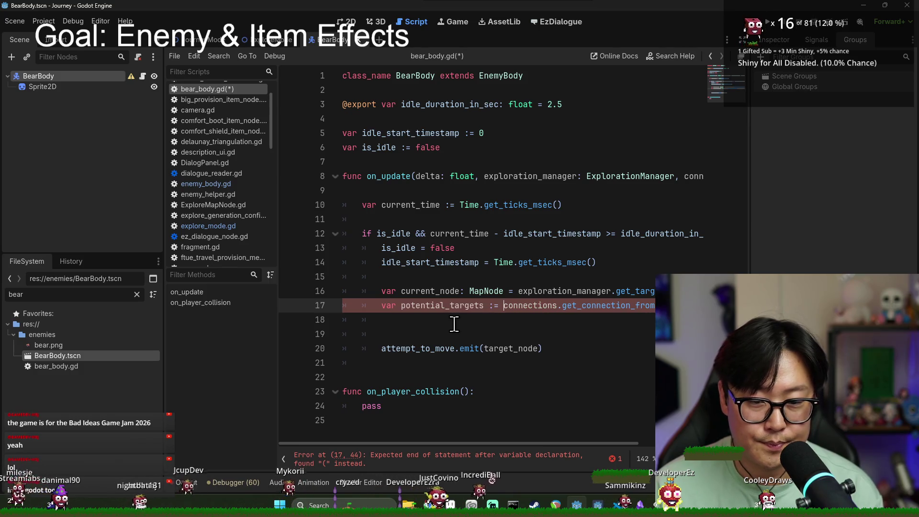
{"action": "key", "text": "BackSpace"}
{"action": "key", "text": "BackSpace"}
{"action": "type", "text": ":="}
Make the emit call pass potential_targets.pick_random() instead of target_node.
{"action": "double_click", "coordinate": [437, 309]}
{"action": "key", "text": "ctrl+c"}
{"action": "double_click", "coordinate": [524, 352]}
{"action": "key", "text": "ctrl+v"}
{"action": "type", "text": "."}
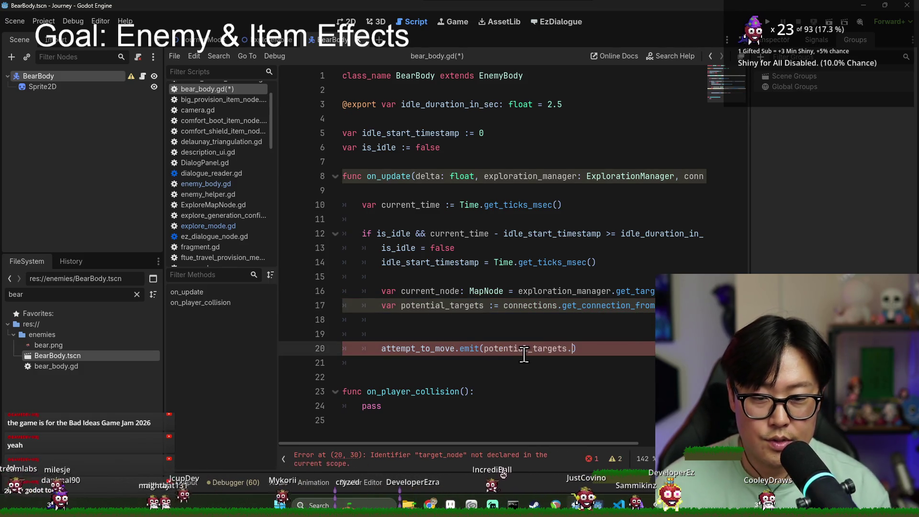
{"action": "type", "text": "pick"}
{"action": "key", "text": "Return"}
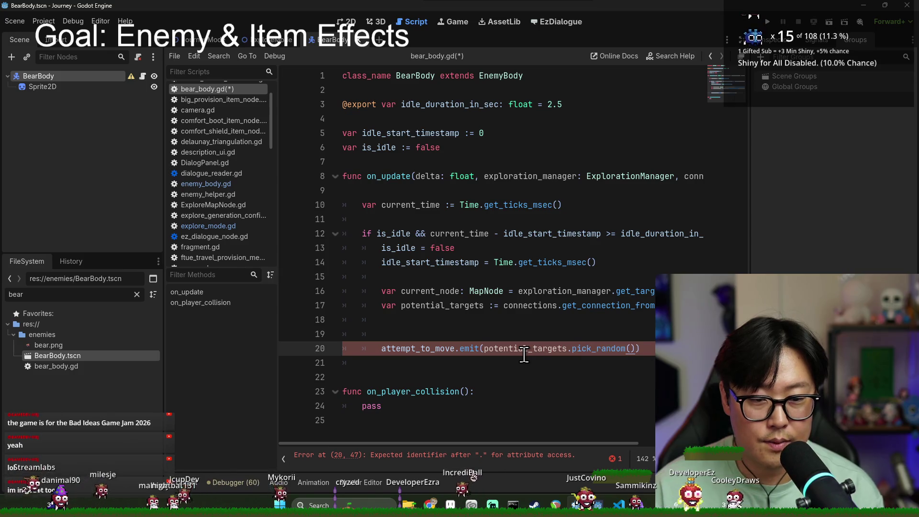
Remove the extra empty lines above the emit call and save.
{"action": "left_click", "coordinate": [467, 325]}
{"action": "key", "text": "ctrl+shift+k"}
{"action": "key", "text": "ctrl+shift+k"}
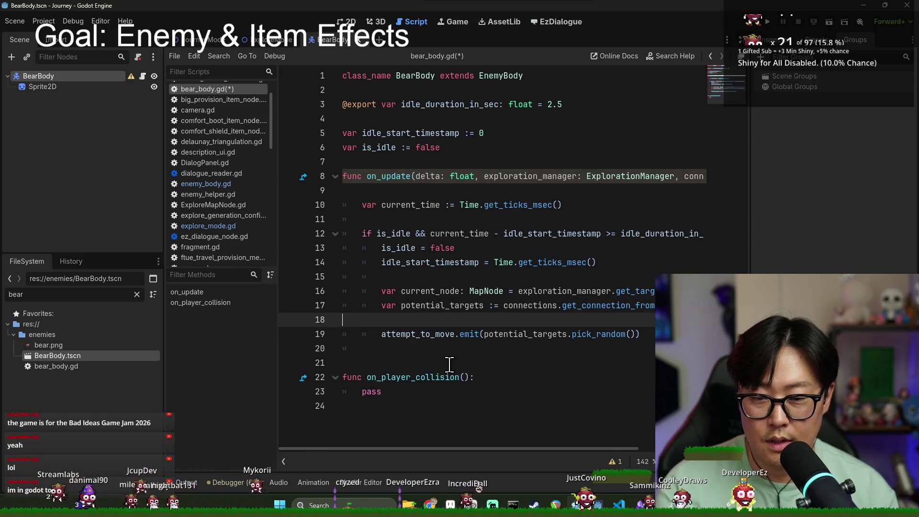
{"action": "key", "text": "ctrl+s"}
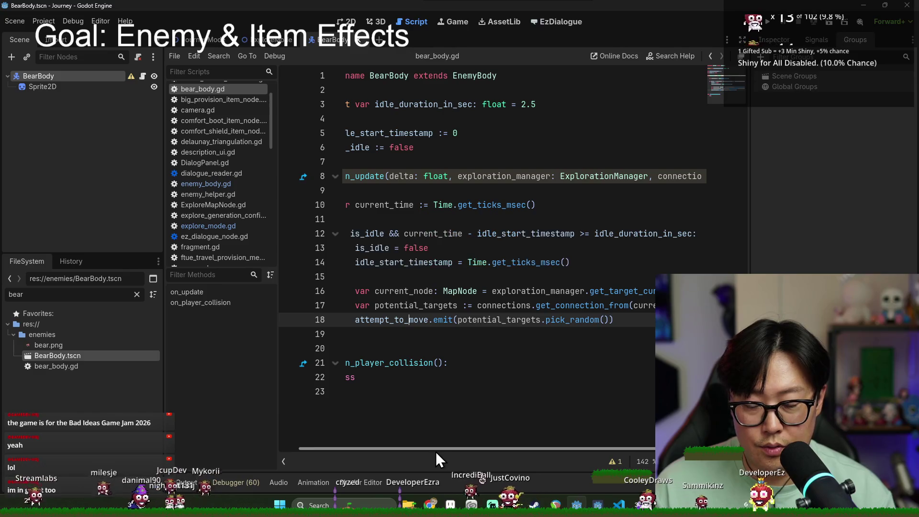
{"action": "key", "text": "ctrl+s"}
Delete the empty lines after the emit call and after the function header, saving bear_body.gd.
{"action": "double_click", "coordinate": [407, 321]}
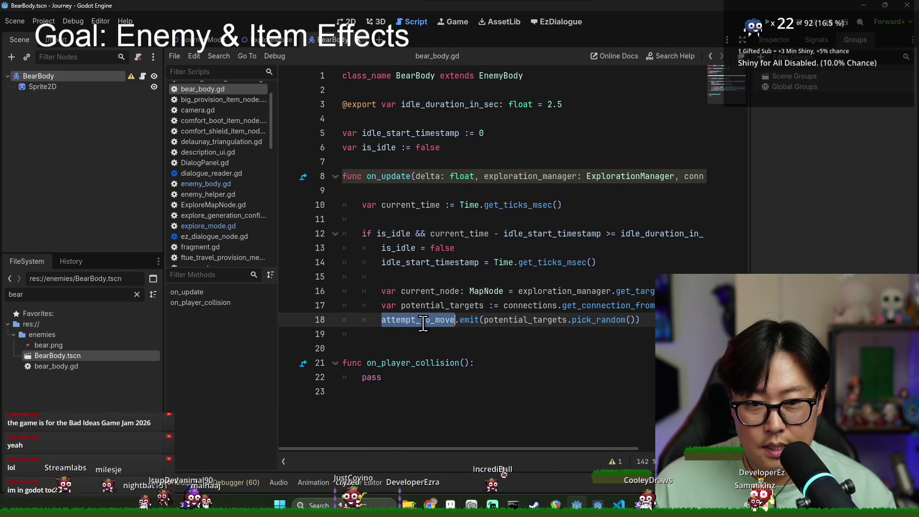
{"action": "left_click", "coordinate": [581, 190]}
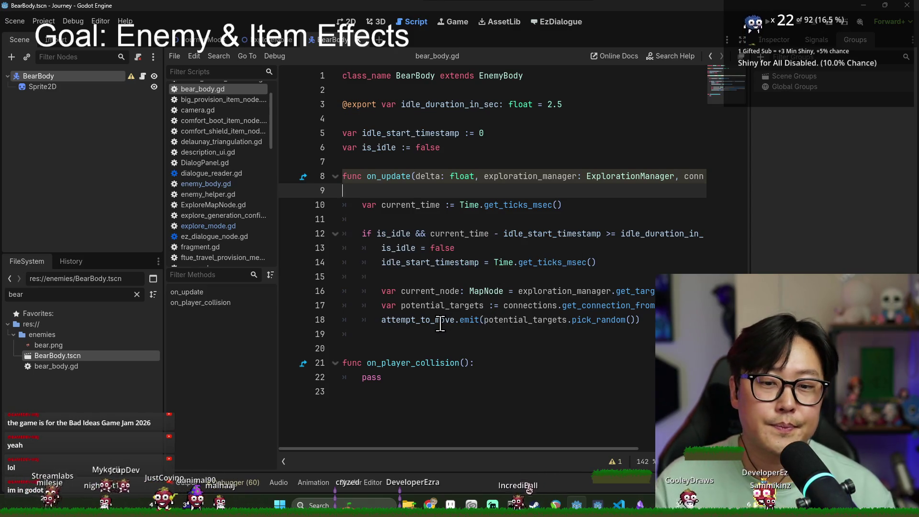
{"action": "double_click", "coordinate": [406, 320]}
{"action": "left_click", "coordinate": [431, 348]}
{"action": "key", "text": "BackSpace"}
{"action": "key", "text": "ctrl+s"}
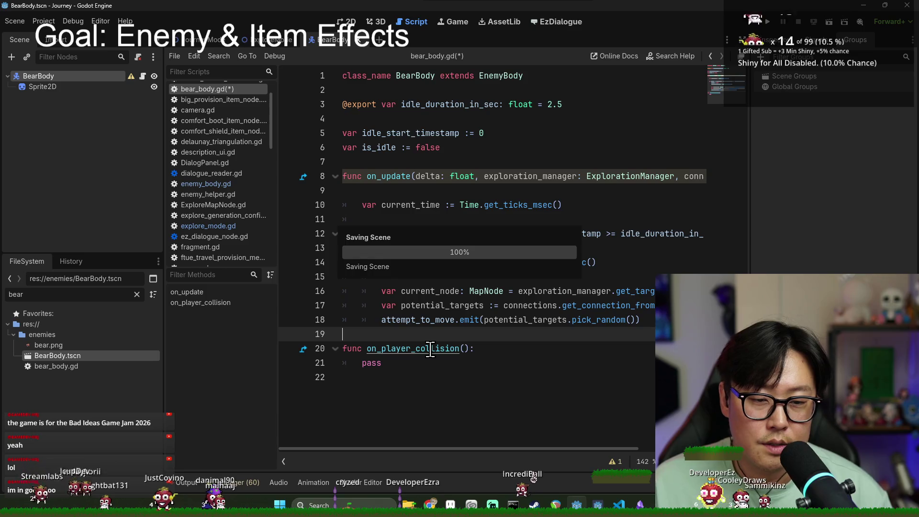
{"action": "left_click", "coordinate": [423, 197]}
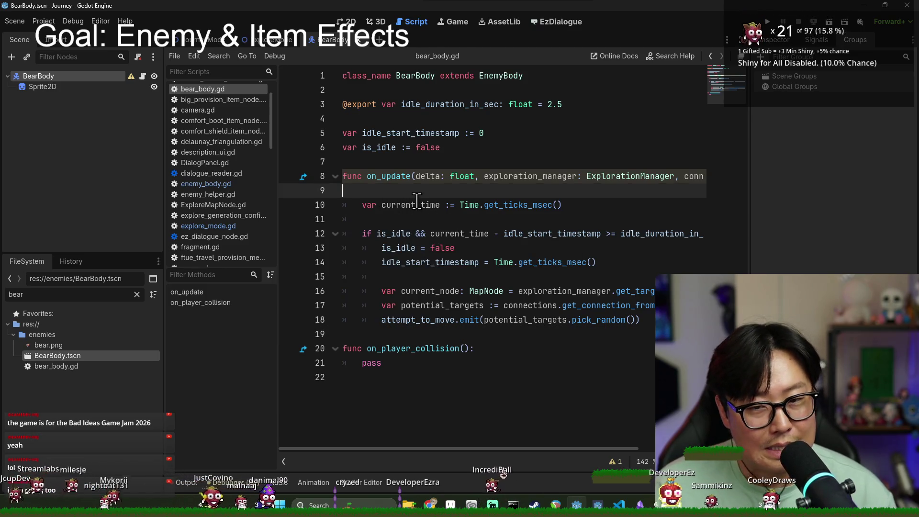
{"action": "key", "text": "BackSpace"}
{"action": "key", "text": "ctrl+s"}
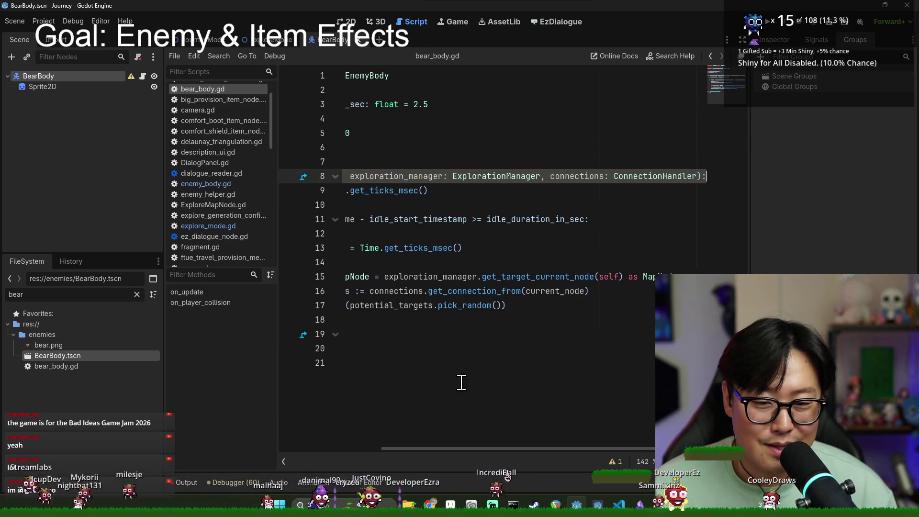
{"action": "left_click_drag", "start_coordinate": [474, 447], "coordinate": [382, 448]}
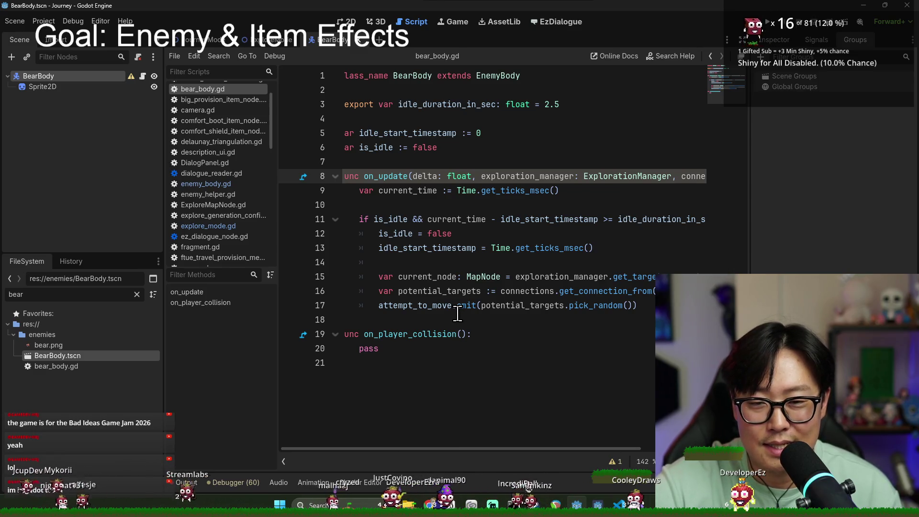
Open enemy_body.gd via the EnemyBody class name on line 1 of bear_body.gd.
{"action": "mouse_move", "coordinate": [459, 311]}
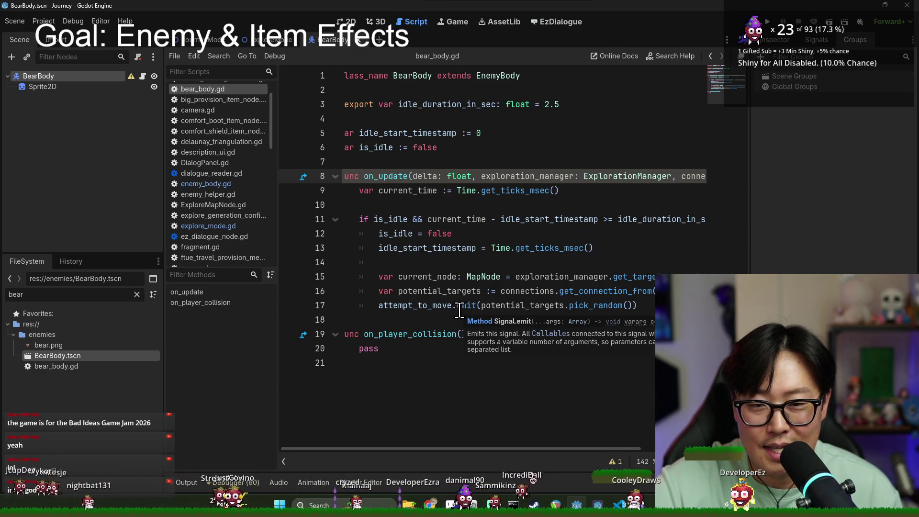
{"action": "double_click", "coordinate": [390, 334]}
{"action": "double_click", "coordinate": [378, 177]}
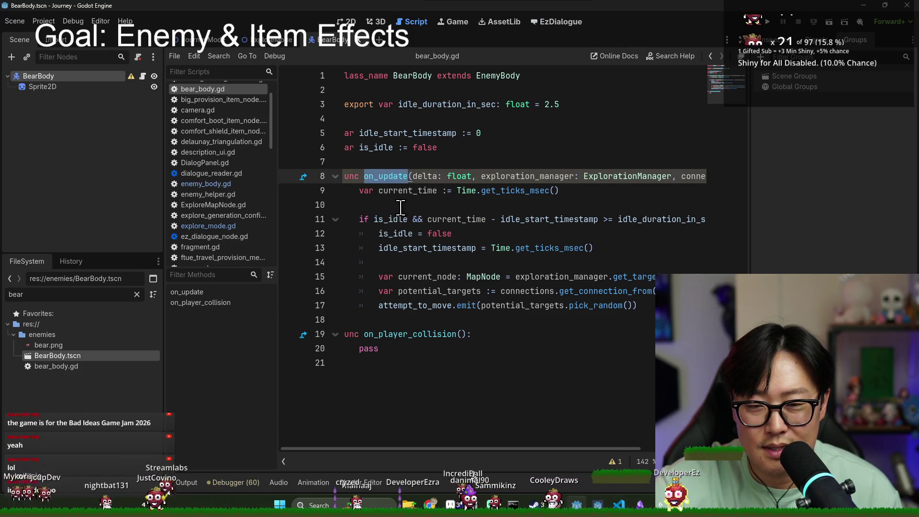
{"action": "left_click", "coordinate": [637, 306]}
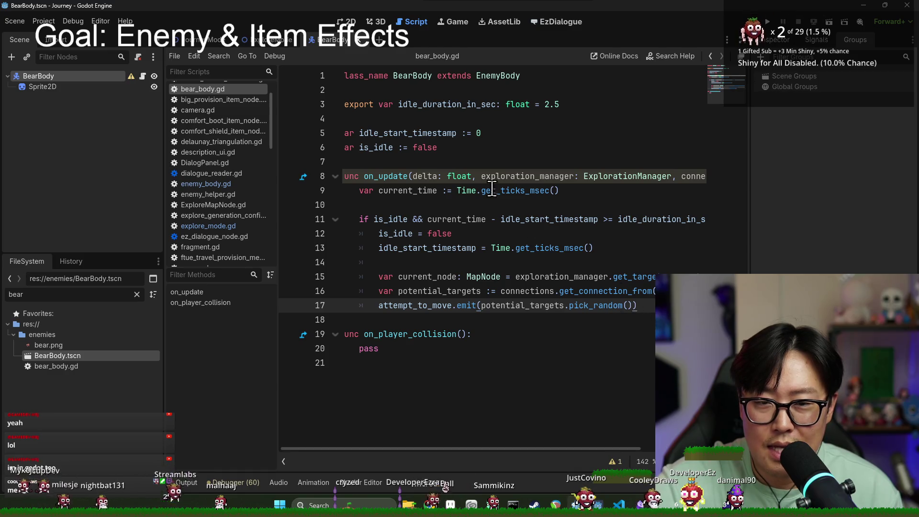
{"action": "left_click", "coordinate": [498, 79]}
{"action": "left_click", "coordinate": [499, 80], "text": "ctrl"}
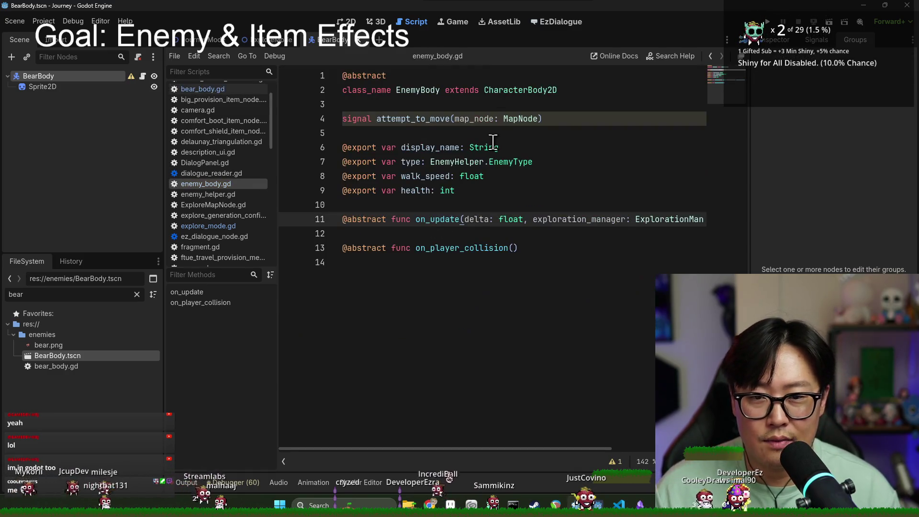
Close enemy_body.gd with Ctrl+W and return to on_update in bear_body.gd.
{"action": "left_click", "coordinate": [489, 234]}
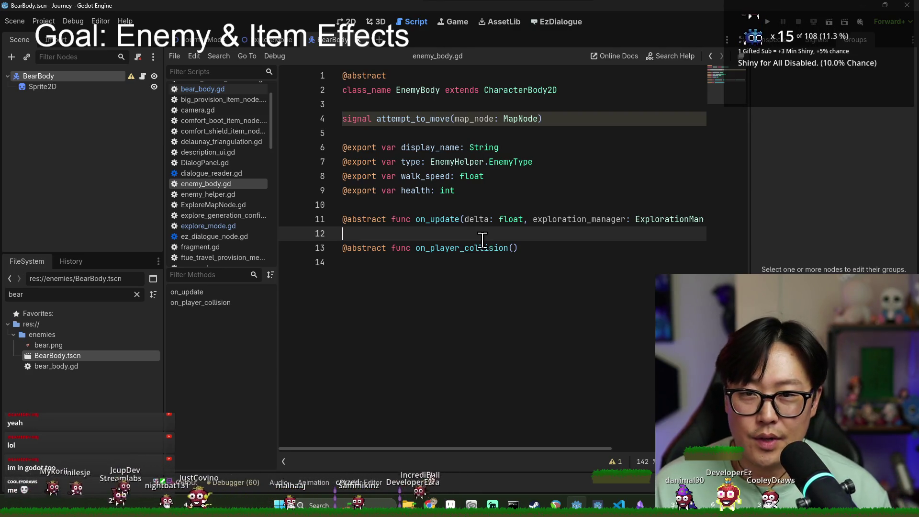
{"action": "key", "text": "ctrl+w"}
{"action": "double_click", "coordinate": [391, 181]}
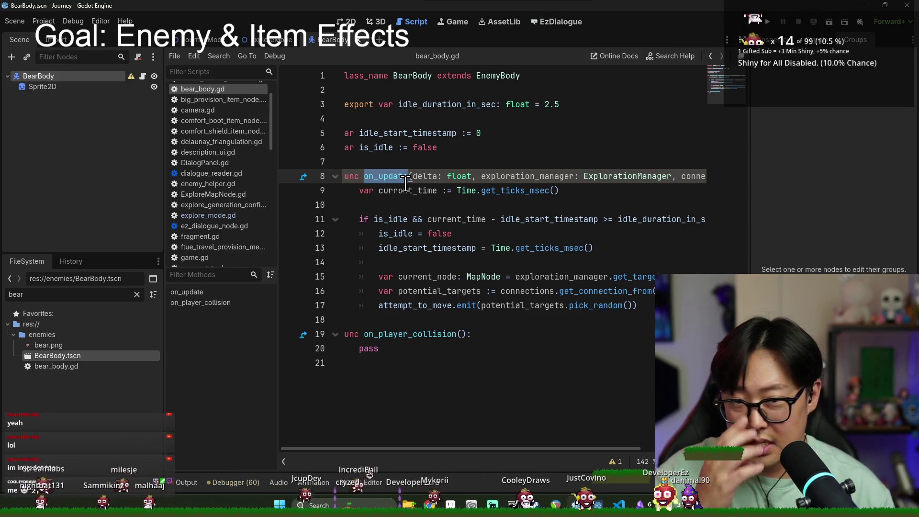
{"action": "left_click", "coordinate": [500, 76], "text": "ctrl"}
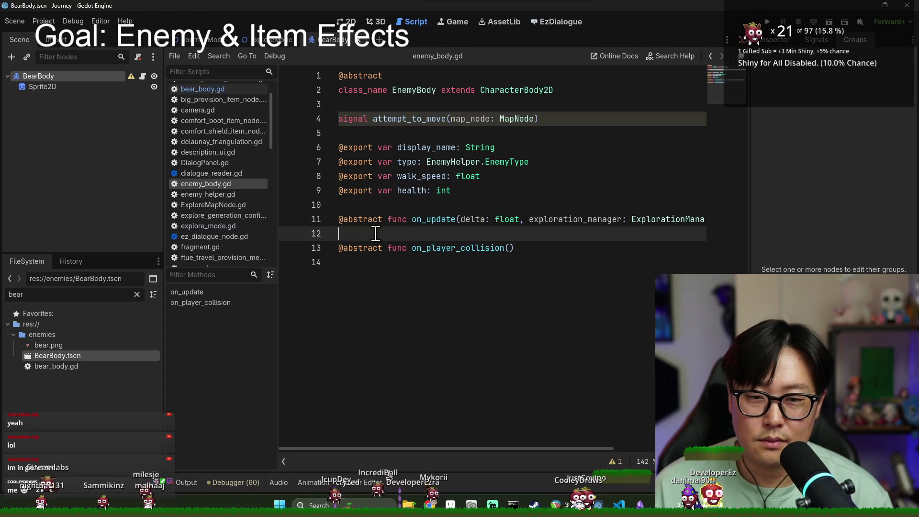
{"action": "key", "text": "Return"}
{"action": "type", "text": "@abstract fu"}
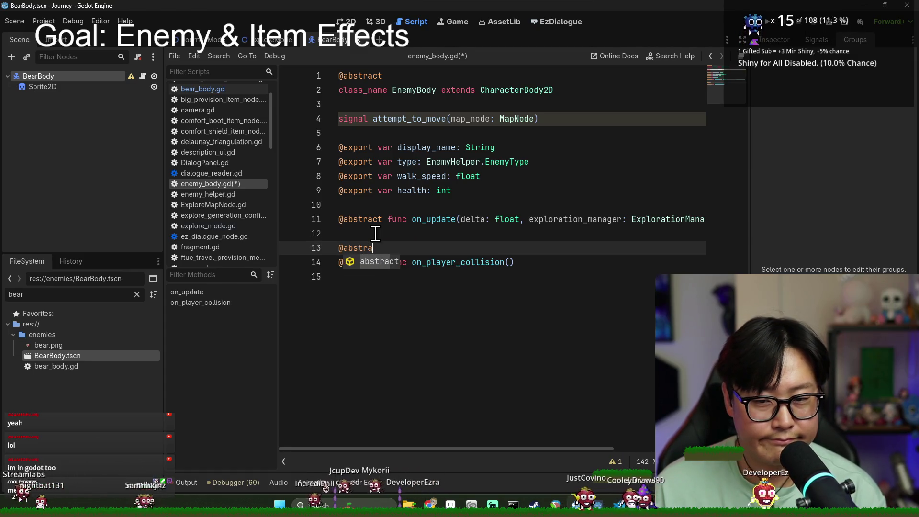
{"action": "type", "text": "nc on_arrival("}
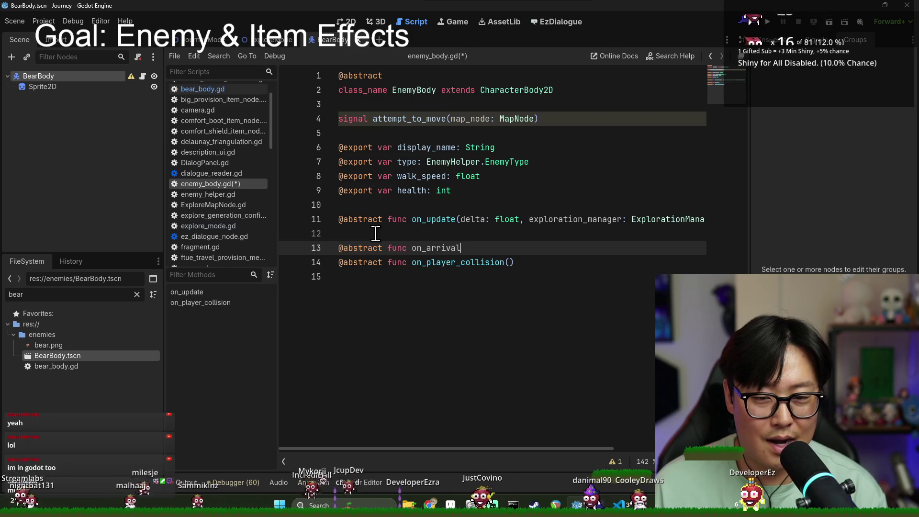
{"action": "type", "text": ")"}
{"action": "key", "text": "Return"}
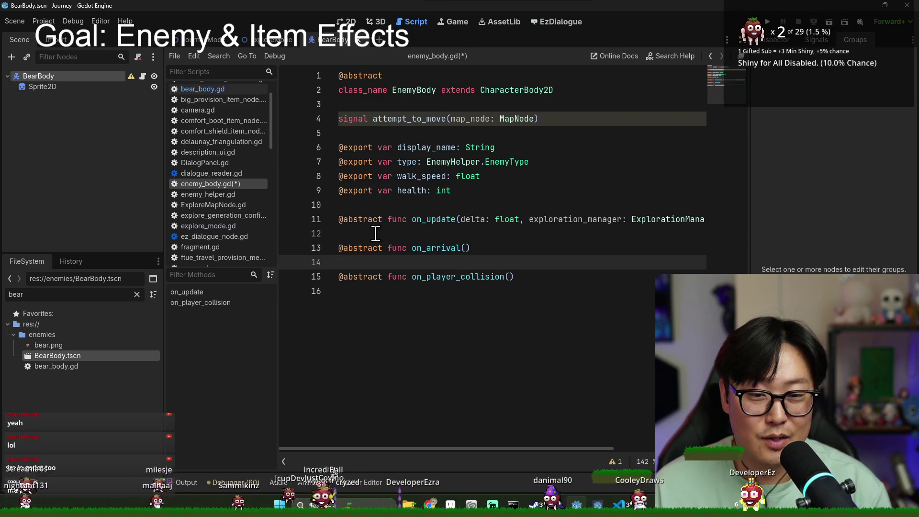
{"action": "left_click", "coordinate": [440, 247]}
{"action": "key", "text": "ctrl+w"}
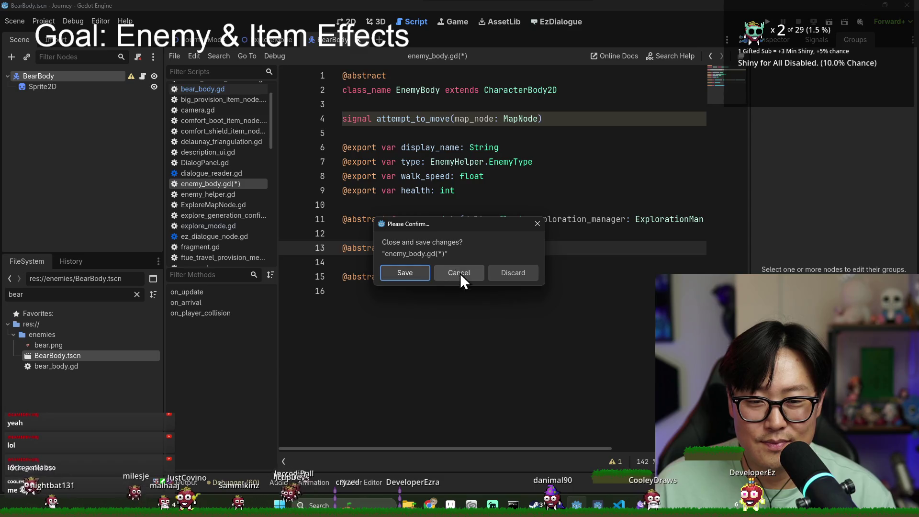
{"action": "left_click", "coordinate": [461, 274]}
{"action": "key", "text": "ctrl+s"}
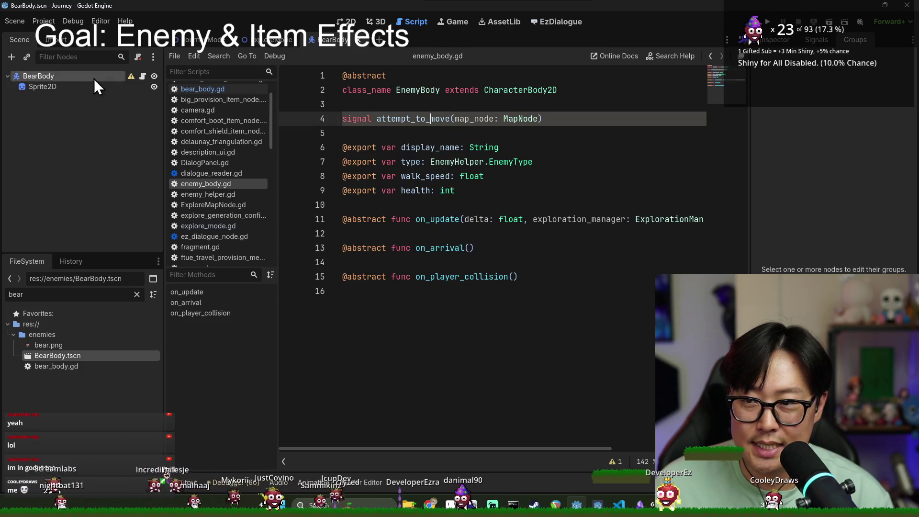
Open the bear's script and insert a blank line above on_player_collision.
{"action": "left_click", "coordinate": [143, 77]}
{"action": "left_click", "coordinate": [455, 320]}
{"action": "key", "text": "Return"}
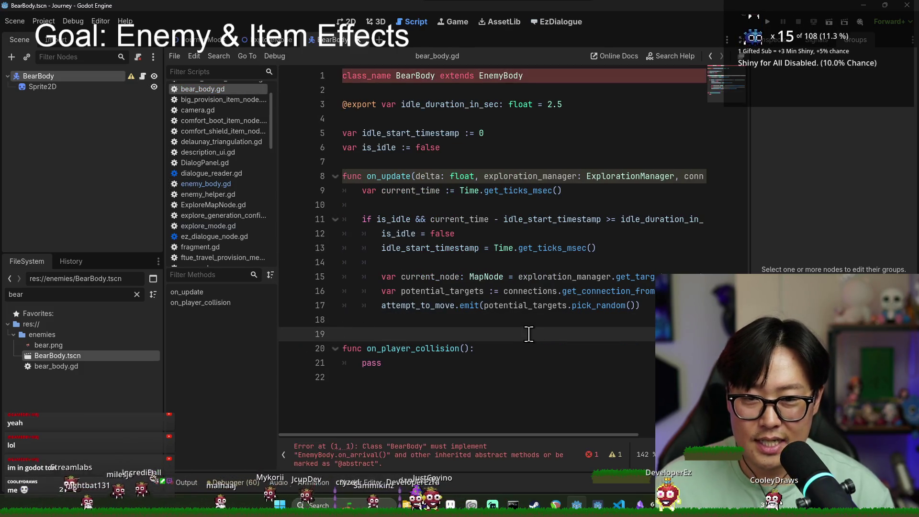
Add a func on_arrival() to bear_body.gd that sets is_idle = true.
{"action": "type", "text": "func on_arrival"}
{"action": "key", "text": "Return"}
{"action": "key", "text": "Return"}
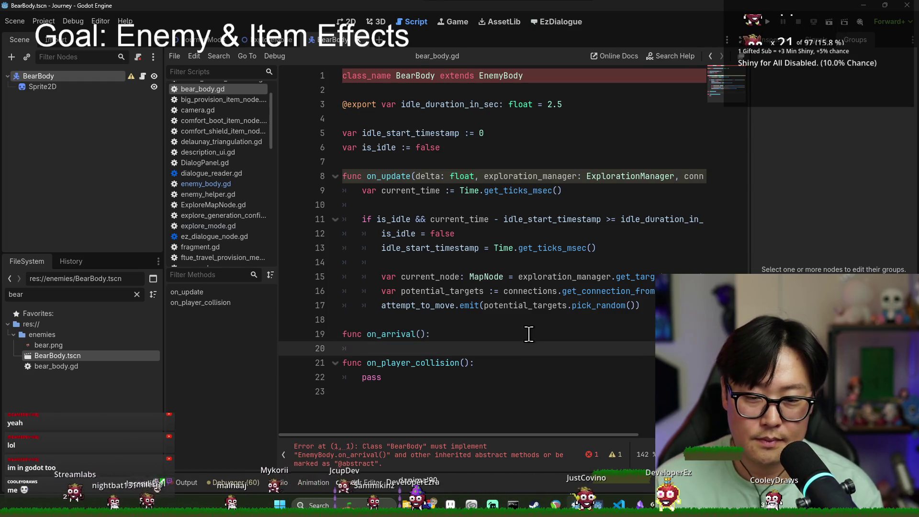
{"action": "double_click", "coordinate": [390, 221]}
{"action": "left_click", "coordinate": [375, 350]}
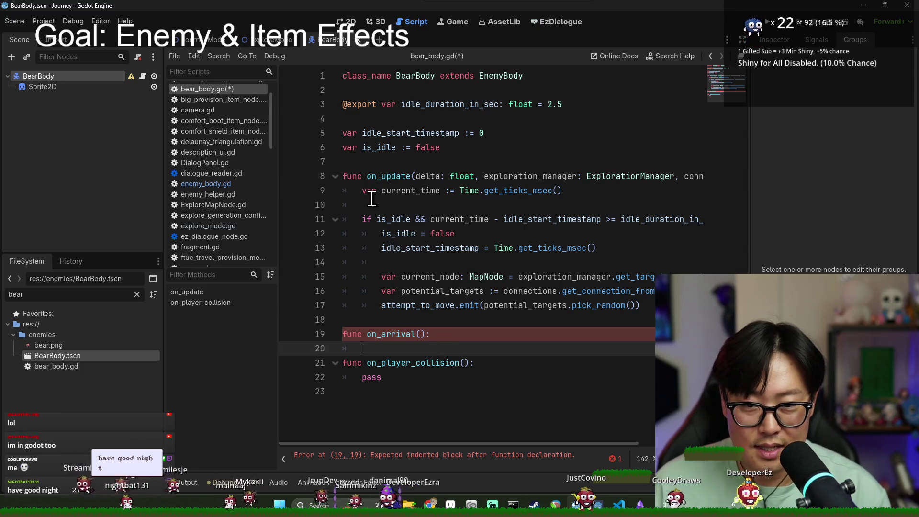
{"action": "double_click", "coordinate": [393, 219]}
{"action": "left_click", "coordinate": [390, 350]}
{"action": "type", "text": "= true"}
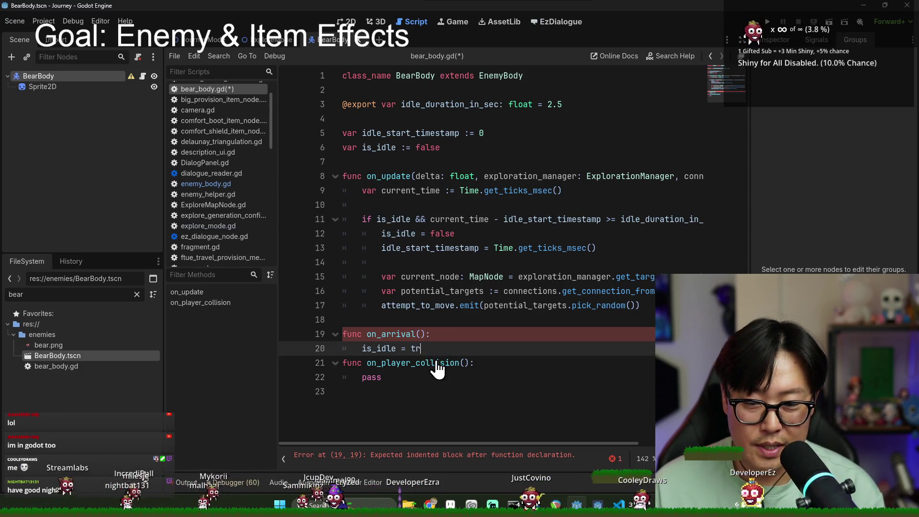
{"action": "left_click", "coordinate": [450, 334]}
{"action": "key", "text": "Return"}
{"action": "type", "text": "`"}
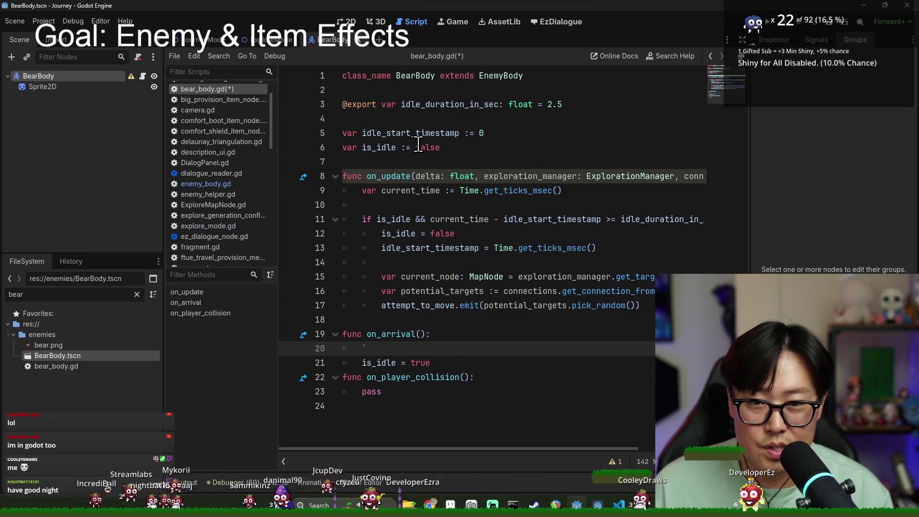
In on_arrival, set idle_start_timestamp to Time.get_ticks_msec().
{"action": "double_click", "coordinate": [417, 134]}
{"action": "left_click", "coordinate": [383, 348]}
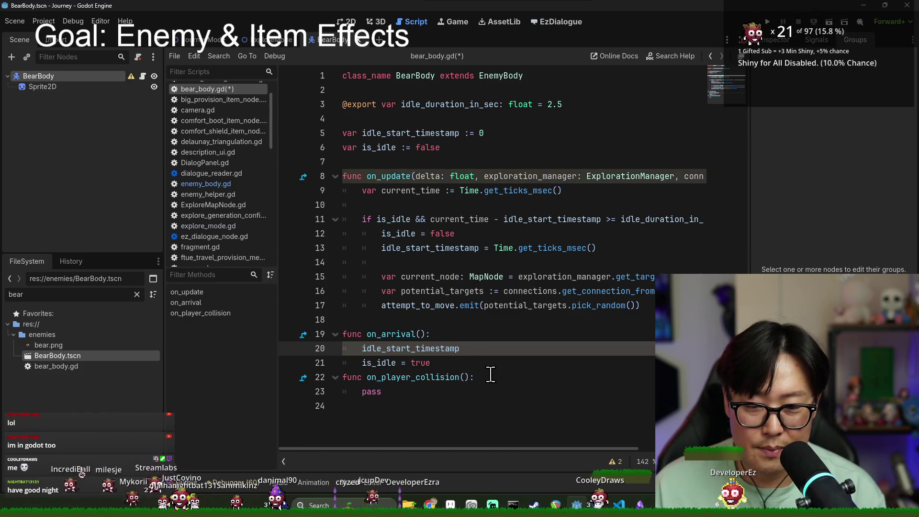
{"action": "key", "text": "ctrl+space"}
{"action": "type", "text": "Time.get_ti"}
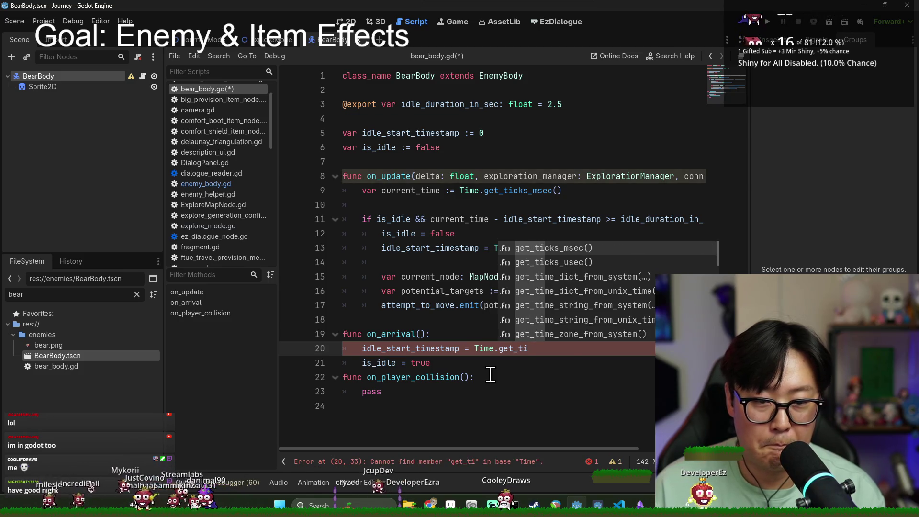
{"action": "key", "text": "Return"}
Rename idle_duration_in_sec to idle_duration_in_msec, checking the get_ticks_msec docs.
{"action": "left_click", "coordinate": [478, 106]}
{"action": "double_click", "coordinate": [478, 105]}
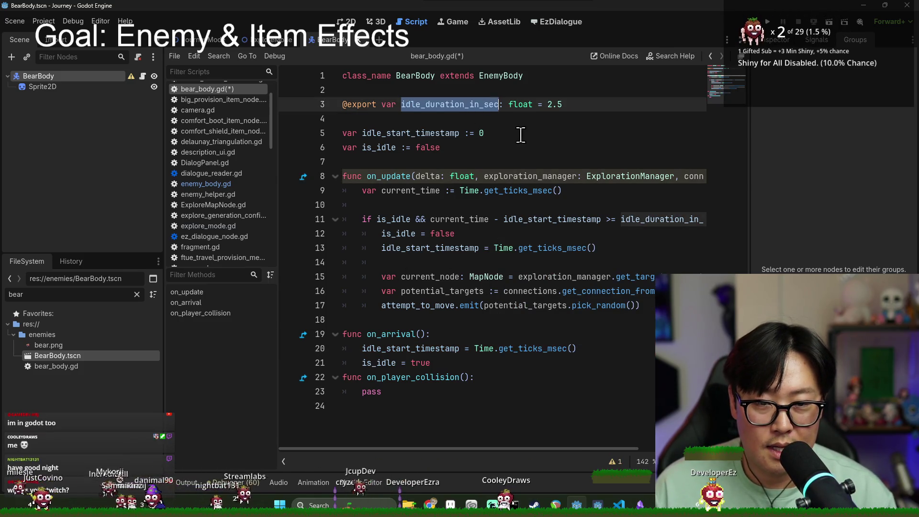
{"action": "left_click", "coordinate": [527, 191]}
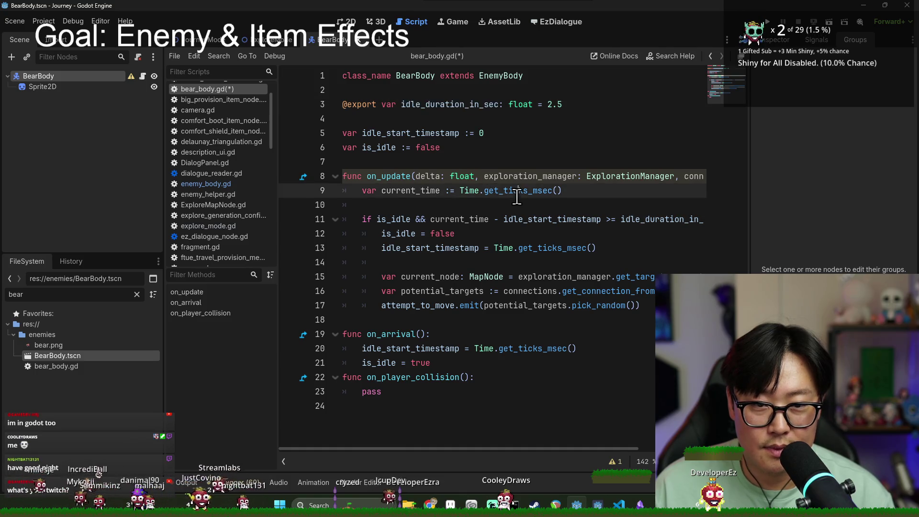
{"action": "left_click", "coordinate": [484, 105]}
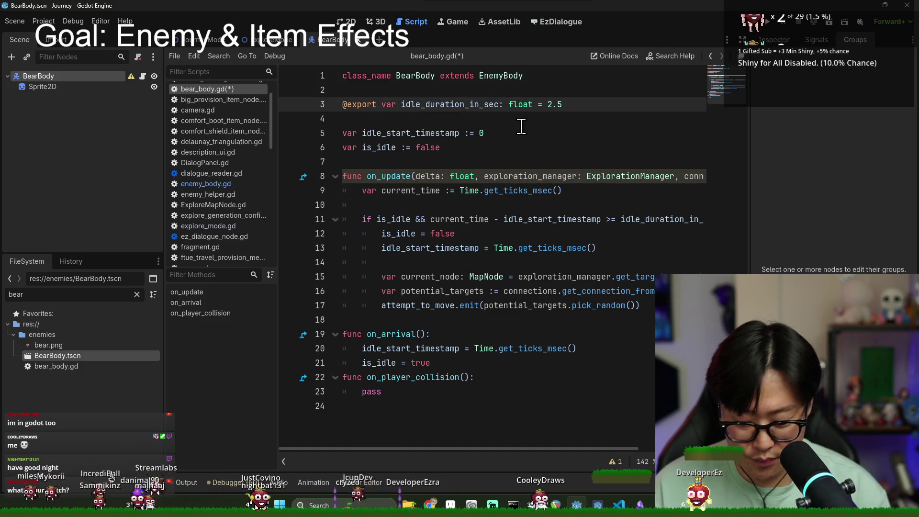
{"action": "type", "text": "m"}
{"action": "left_click", "coordinate": [595, 94]}
{"action": "left_click", "coordinate": [593, 106]}
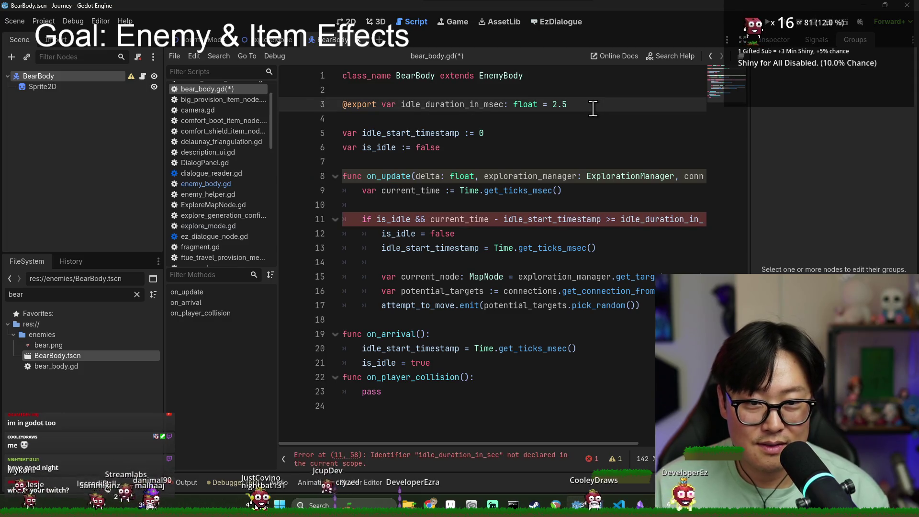
{"action": "left_click", "coordinate": [526, 190], "text": "ctrl"}
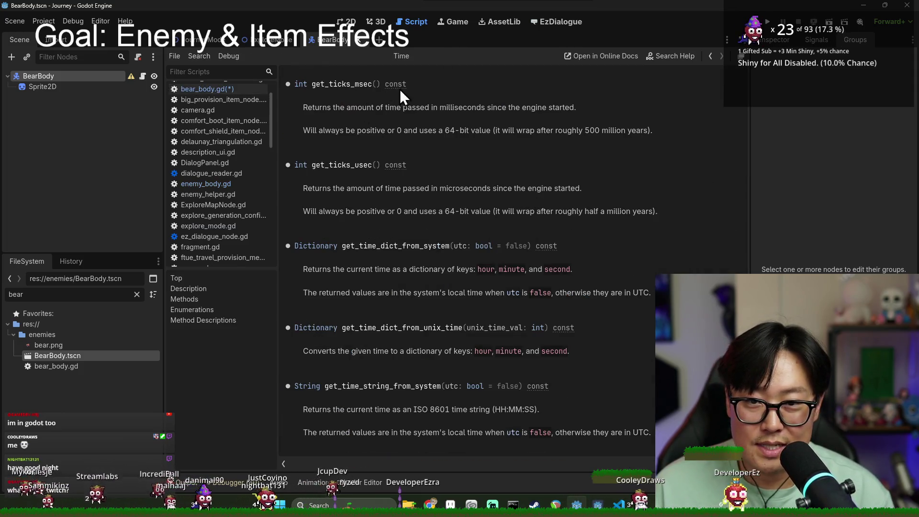
{"action": "key", "text": "alt+Left"}
Change idle_duration_in_msec to type int with default 2500 and save.
{"action": "double_click", "coordinate": [522, 105]}
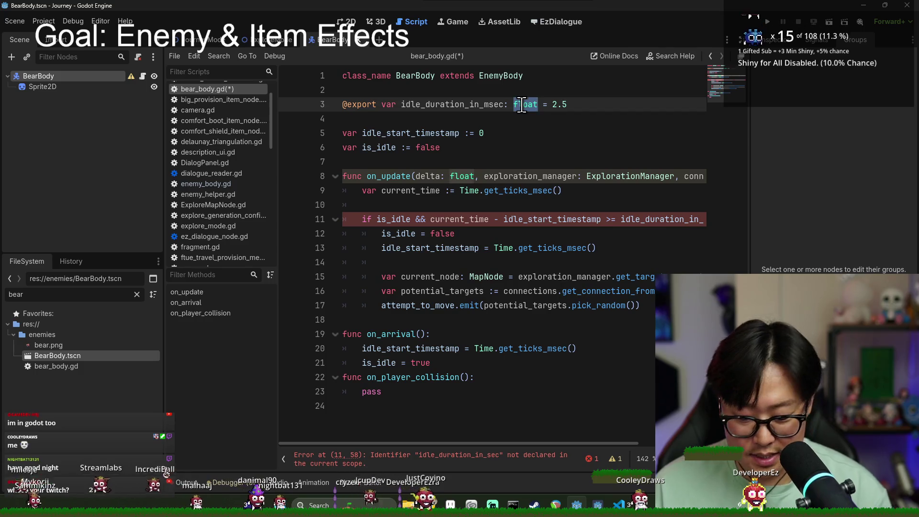
{"action": "type", "text": "int"}
{"action": "left_click", "coordinate": [579, 104]}
{"action": "key", "text": "BackSpace"}
{"action": "key", "text": "BackSpace"}
{"action": "type", "text": "500"}
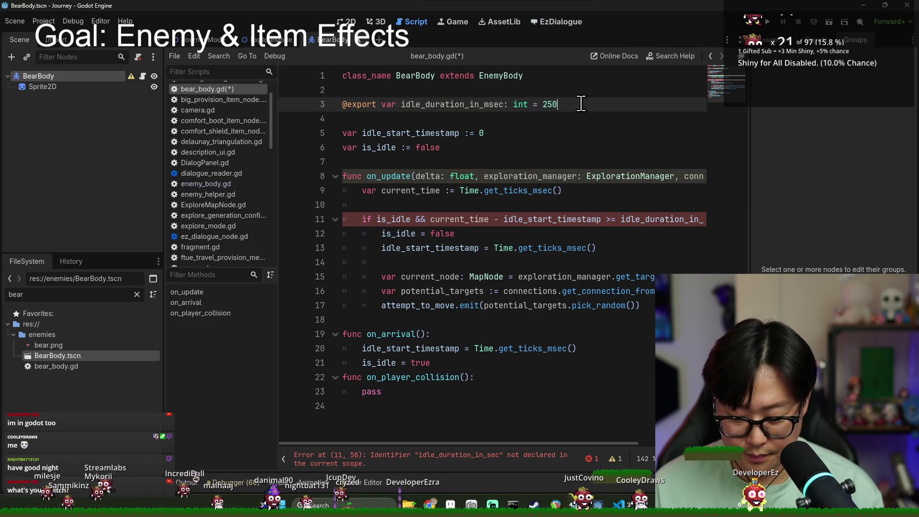
{"action": "double_click", "coordinate": [459, 104]}
{"action": "key", "text": "ctrl+c"}
{"action": "key", "text": "ctrl+s"}
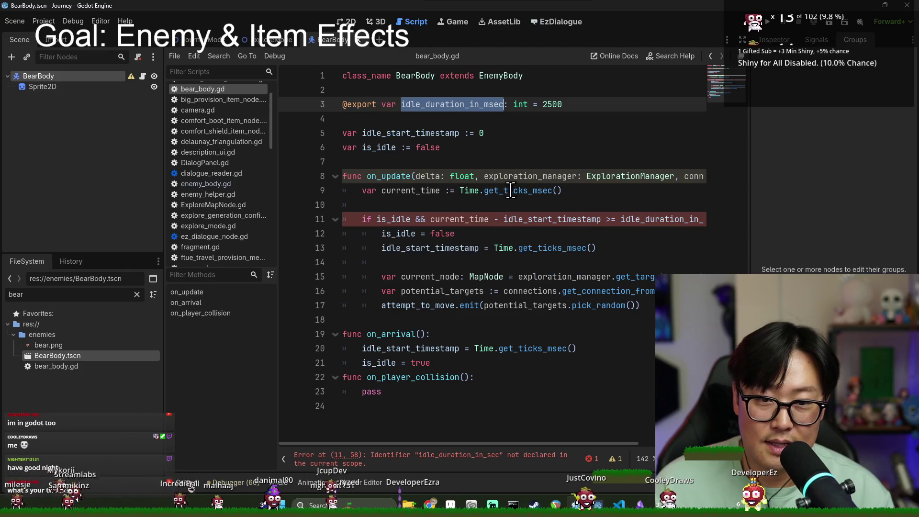
Use idle_duration_in_msec in line 11's condition, add a blank line after is_idle = true, and save.
{"action": "double_click", "coordinate": [550, 219]}
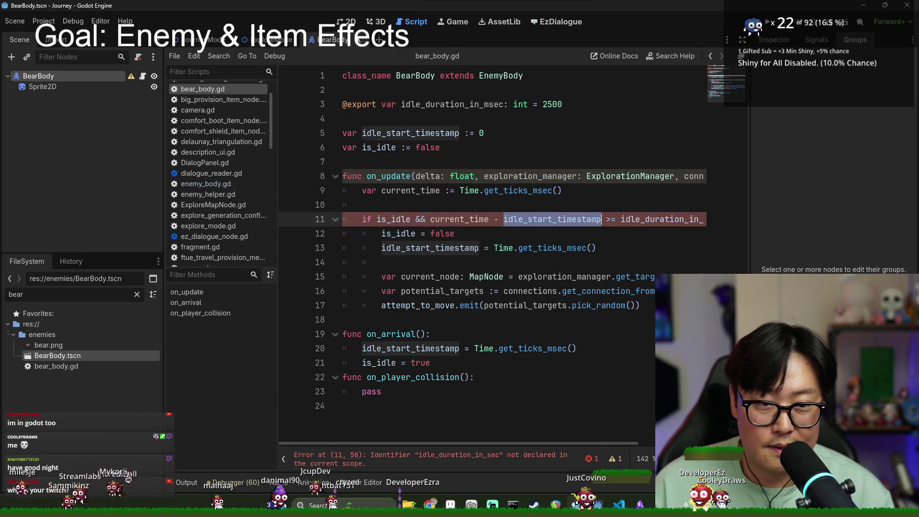
{"action": "scroll", "coordinate": [630, 443], "scroll_direction": "right", "scroll_amount": 3}
{"action": "double_click", "coordinate": [574, 219]}
{"action": "key", "text": "ctrl+v"}
{"action": "key", "text": "ctrl+s"}
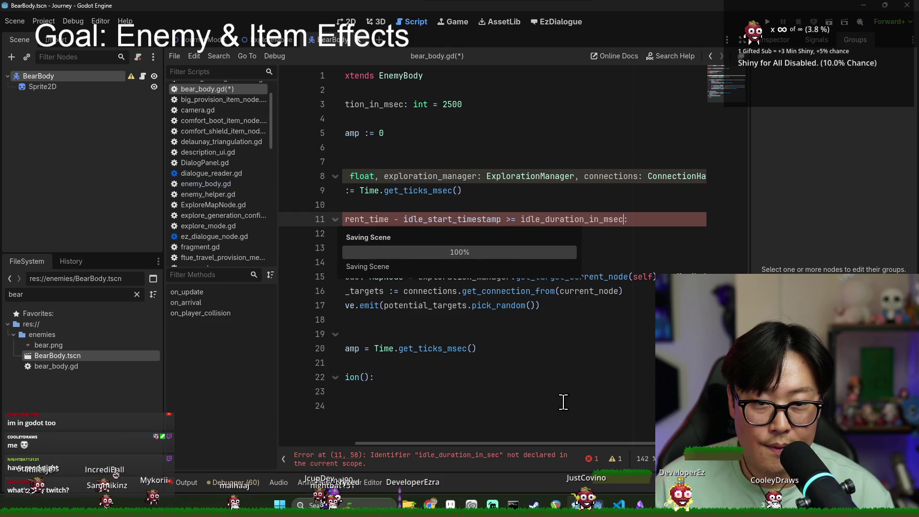
{"action": "left_click", "coordinate": [476, 209]}
{"action": "key", "text": "ctrl+s"}
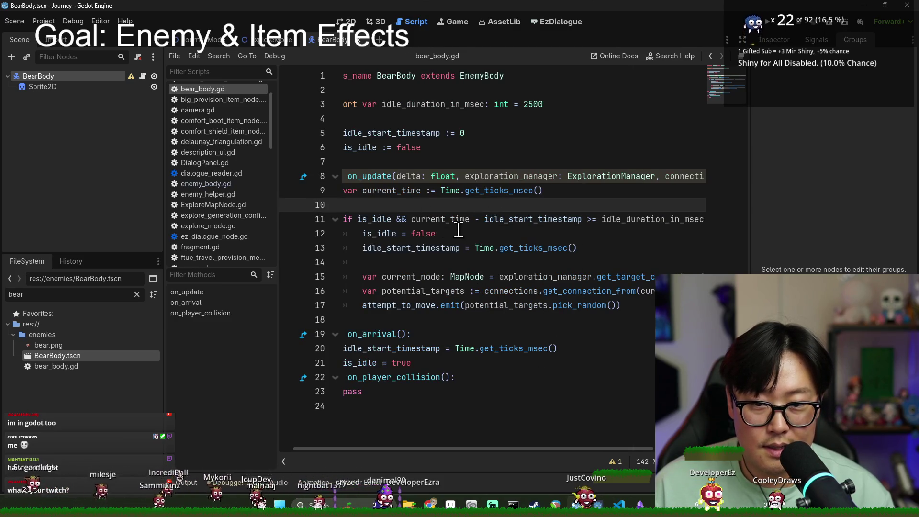
{"action": "scroll", "coordinate": [443, 450], "scroll_direction": "left", "scroll_amount": 2}
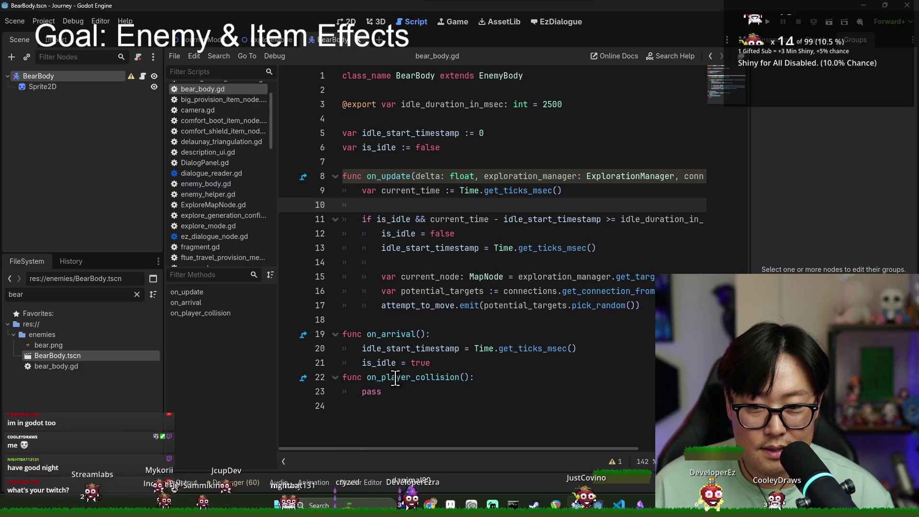
{"action": "left_click", "coordinate": [470, 366]}
{"action": "key", "text": "Return"}
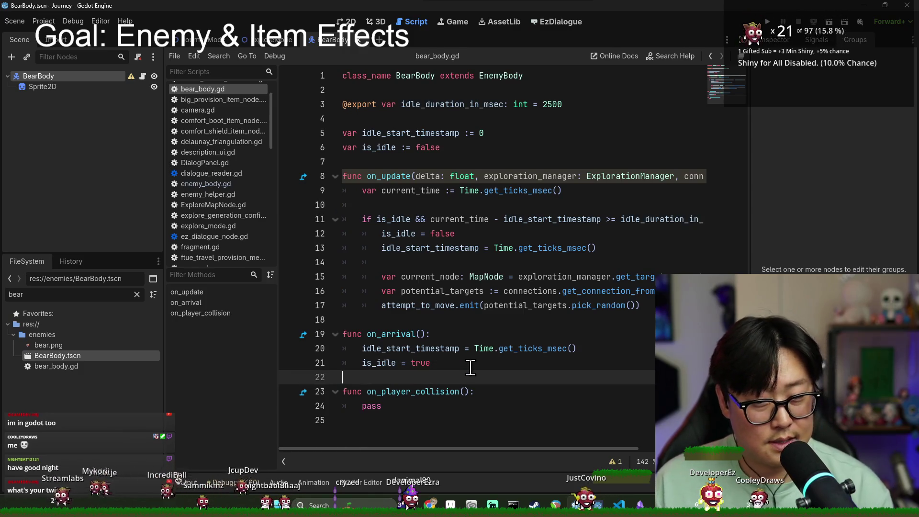
{"action": "key", "text": "ctrl+s"}
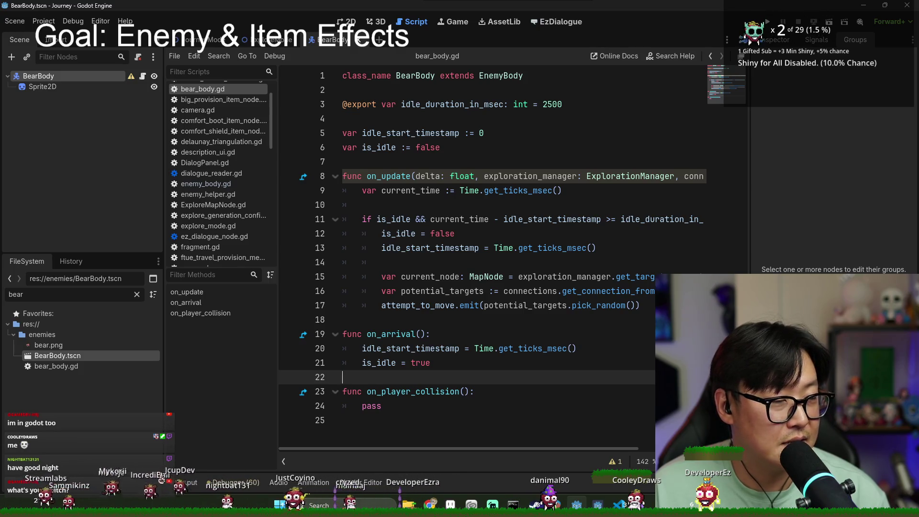
Select the Twitch channel link in Discord's announcements, close Discord, and save in Godot.
{"action": "key", "text": "alt+Tab"}
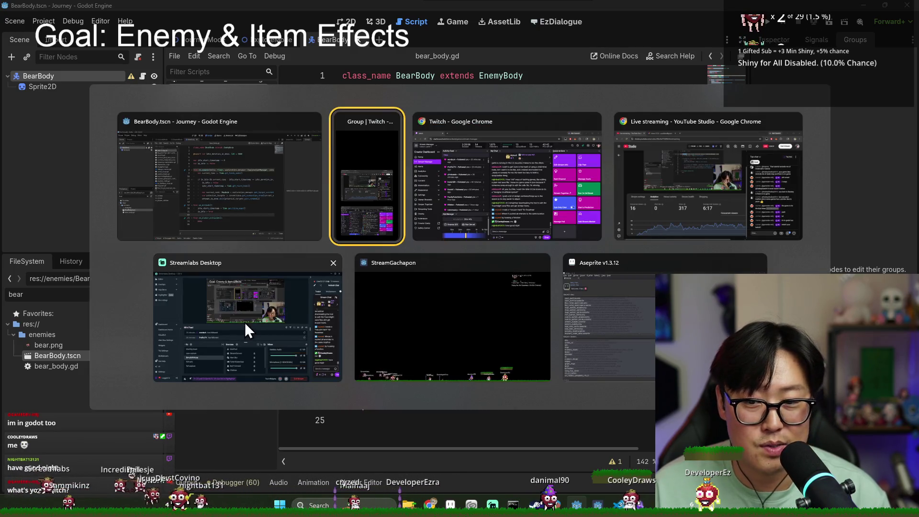
{"action": "key", "text": "Escape"}
{"action": "key", "text": "alt+Tab"}
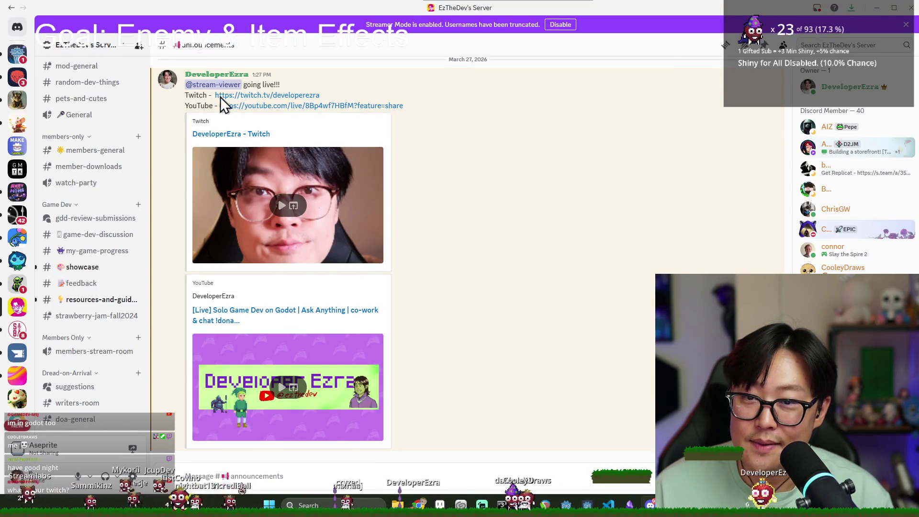
{"action": "left_click_drag", "start_coordinate": [214, 96], "coordinate": [320, 96]}
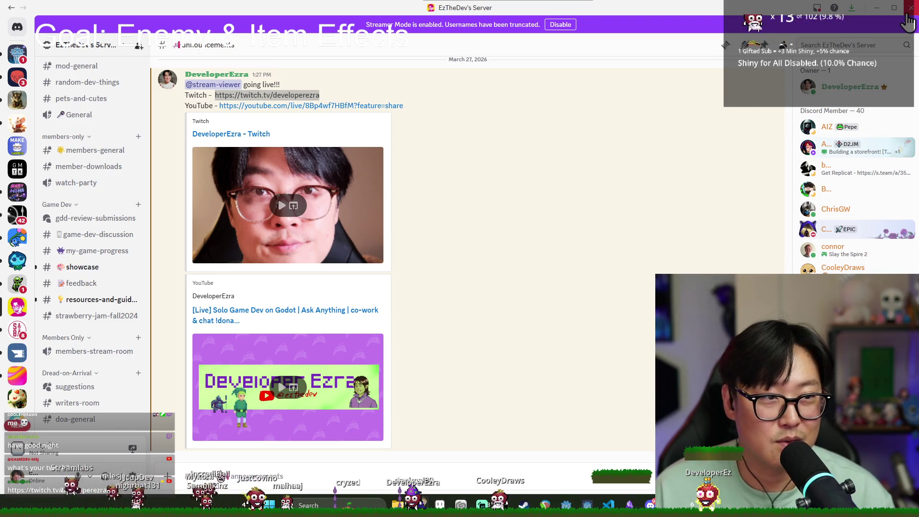
{"action": "left_click", "coordinate": [909, 8]}
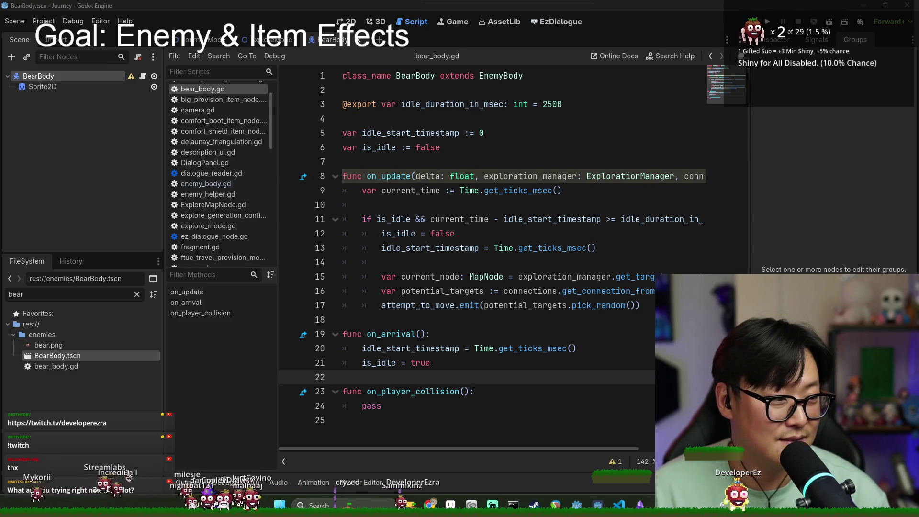
{"action": "key", "text": "ctrl+s"}
Show the Debugger panel with Stack Trace and Errors below bear_body.gd.
{"action": "left_click", "coordinate": [427, 319]}
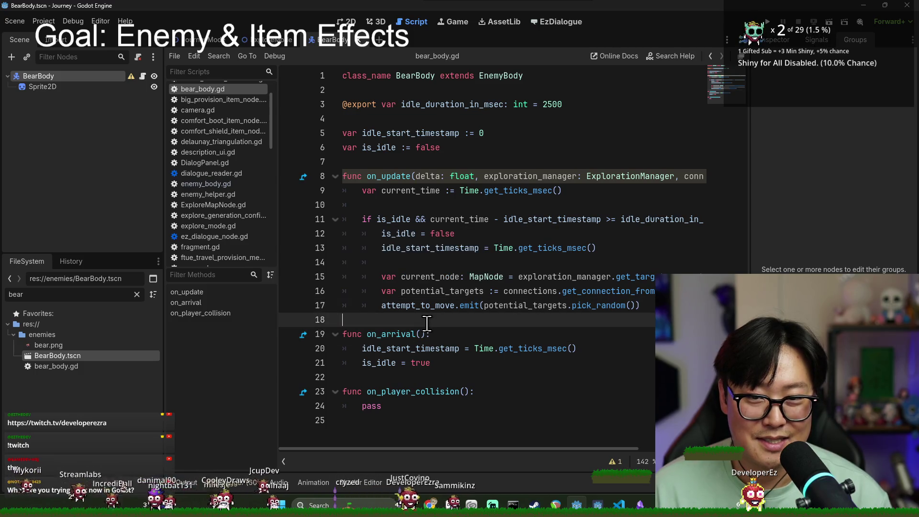
{"action": "key", "text": "Up"}
{"action": "key", "text": "Up"}
{"action": "key", "text": "Up"}
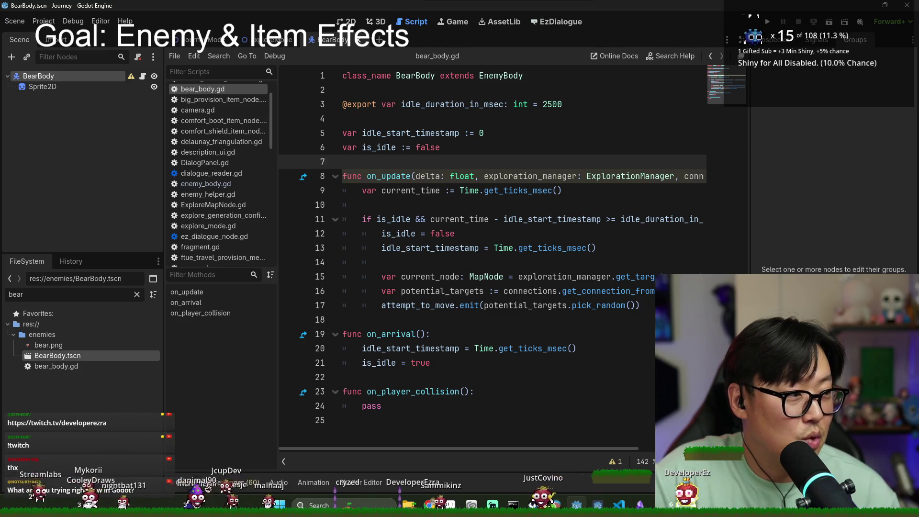
{"action": "left_click", "coordinate": [492, 262]}
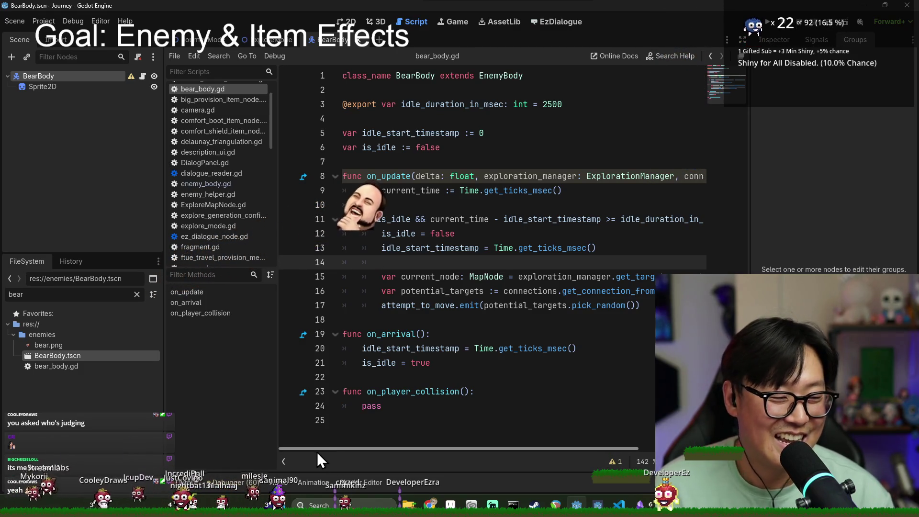
{"action": "left_click", "coordinate": [238, 481]}
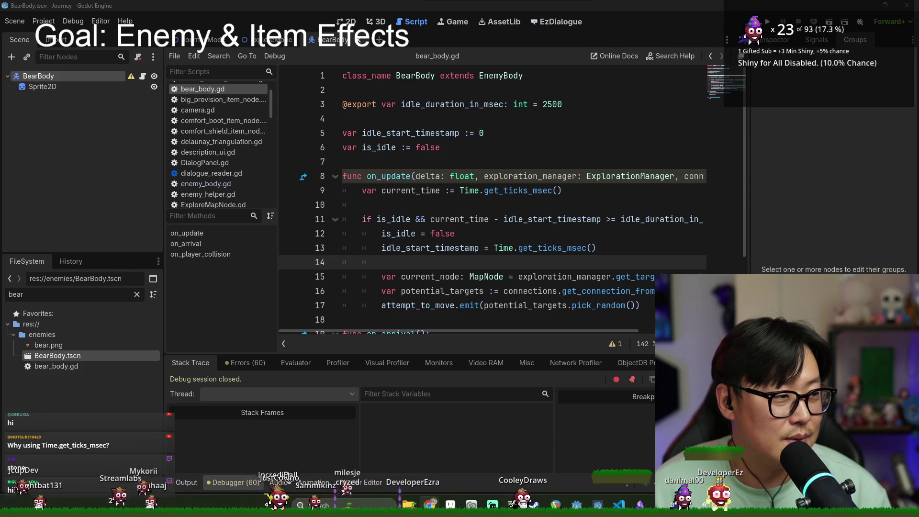
Inspect the delta parameter and the Time.get_ticks_msec() call in bear_body.gd's on_update.
{"action": "double_click", "coordinate": [514, 192]}
{"action": "double_click", "coordinate": [435, 176]}
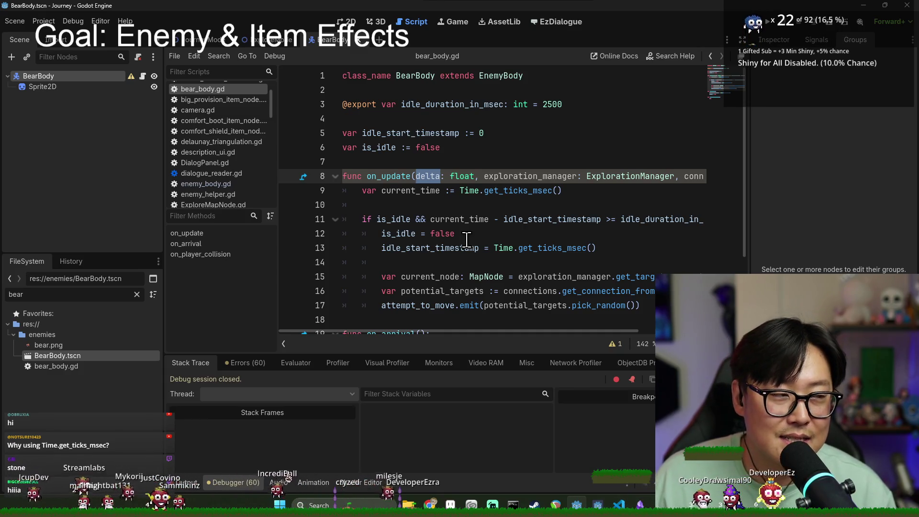
{"action": "double_click", "coordinate": [461, 176]}
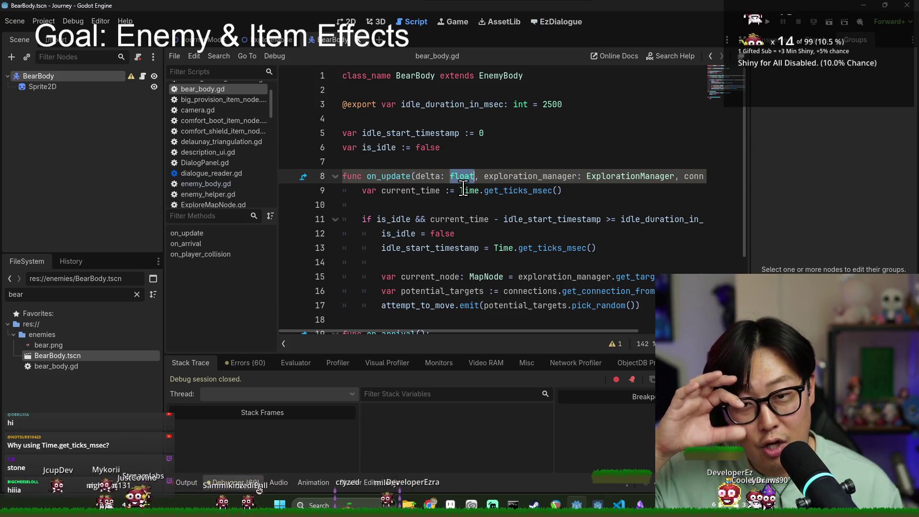
{"action": "mouse_move", "coordinate": [464, 187]}
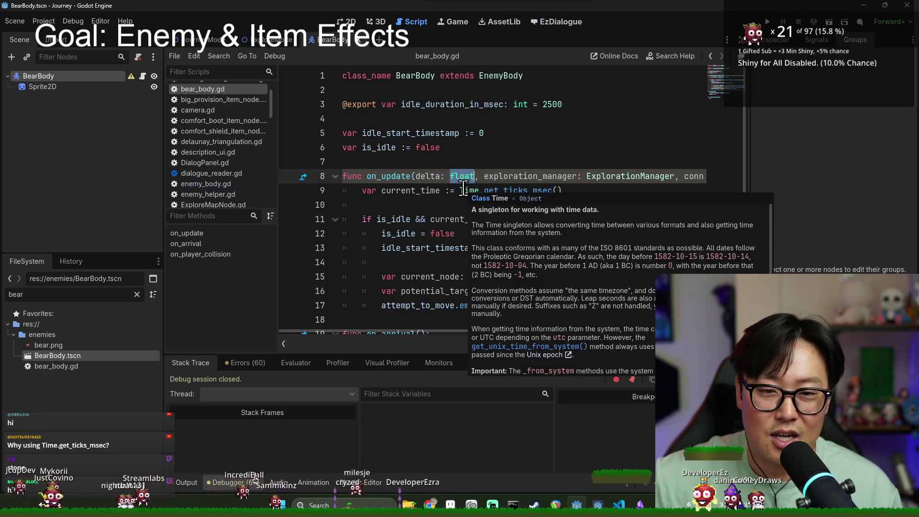
{"action": "double_click", "coordinate": [424, 177]}
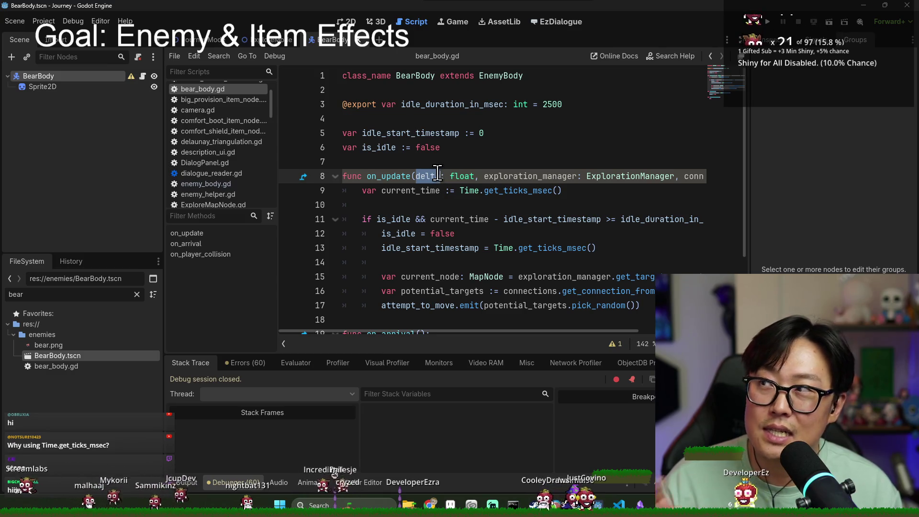
{"action": "left_click", "coordinate": [455, 191]}
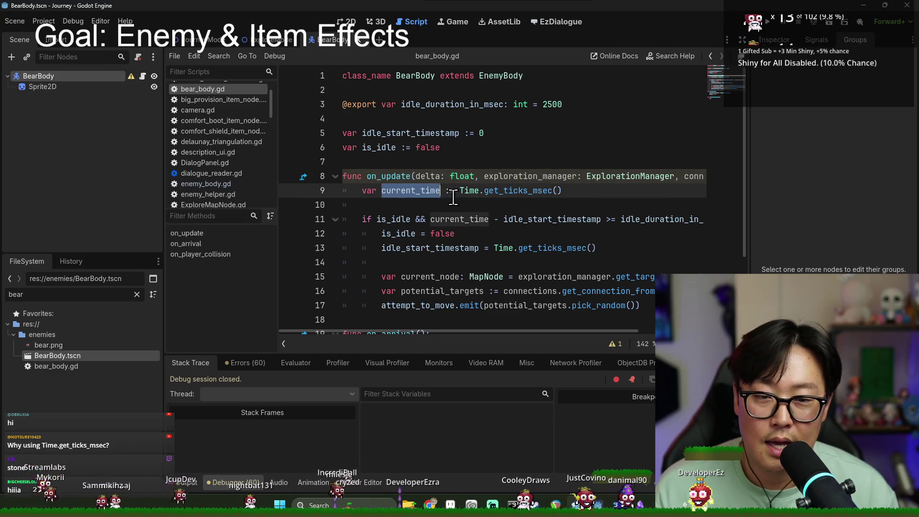
{"action": "left_click_drag", "start_coordinate": [460, 190], "coordinate": [564, 191]}
{"action": "left_click", "coordinate": [555, 191]}
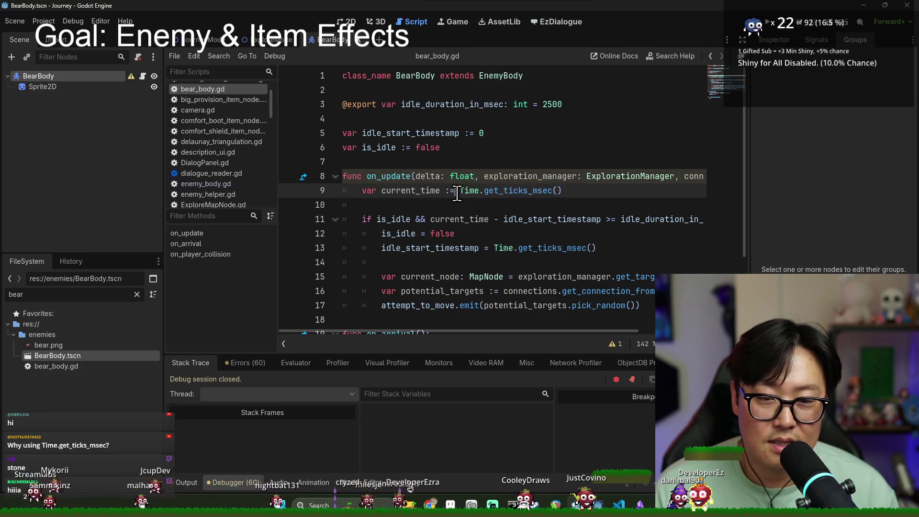
{"action": "left_click_drag", "start_coordinate": [458, 191], "coordinate": [578, 194]}
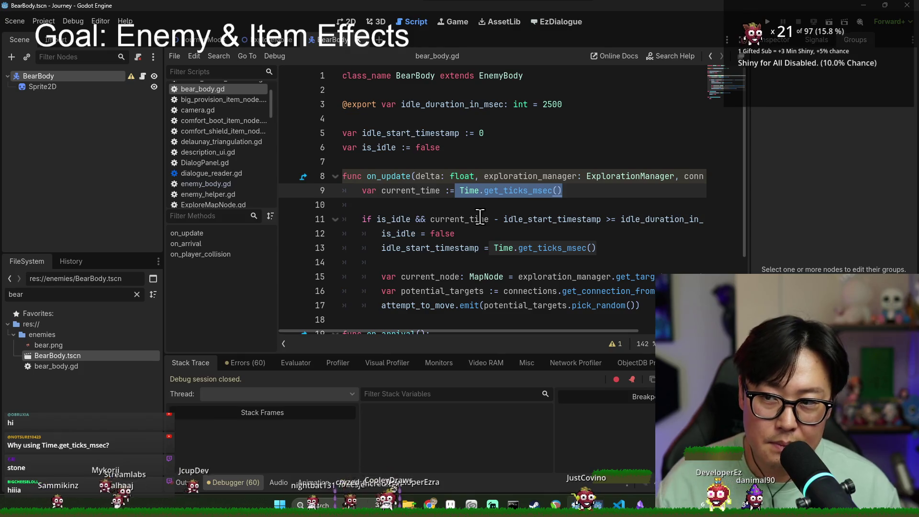
Review the idle check, on_player_collision and on_arrival code, saving bear_body.gd.
{"action": "left_click", "coordinate": [458, 200]}
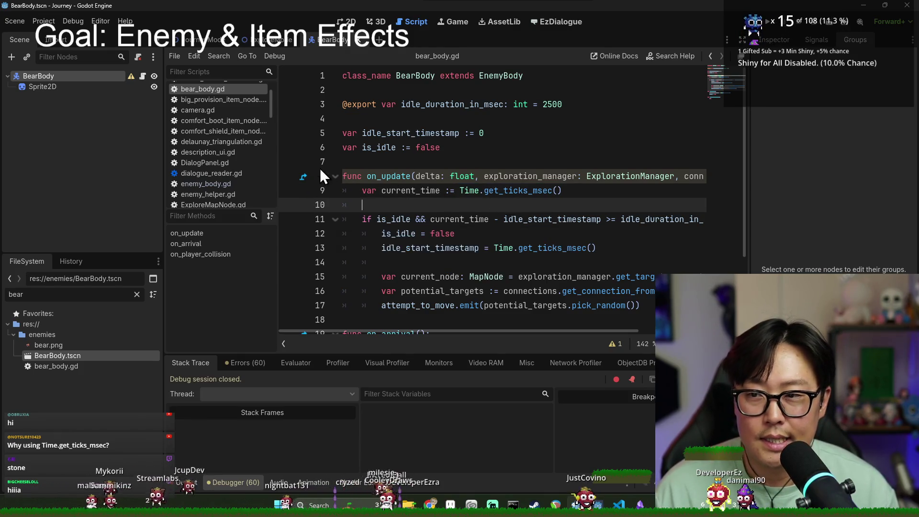
{"action": "scroll", "coordinate": [471, 183], "scroll_direction": "down", "scroll_amount": 2}
{"action": "scroll", "coordinate": [471, 183], "scroll_direction": "up", "scroll_amount": 1}
{"action": "left_click", "coordinate": [484, 134]}
{"action": "key", "text": "ctrl+s"}
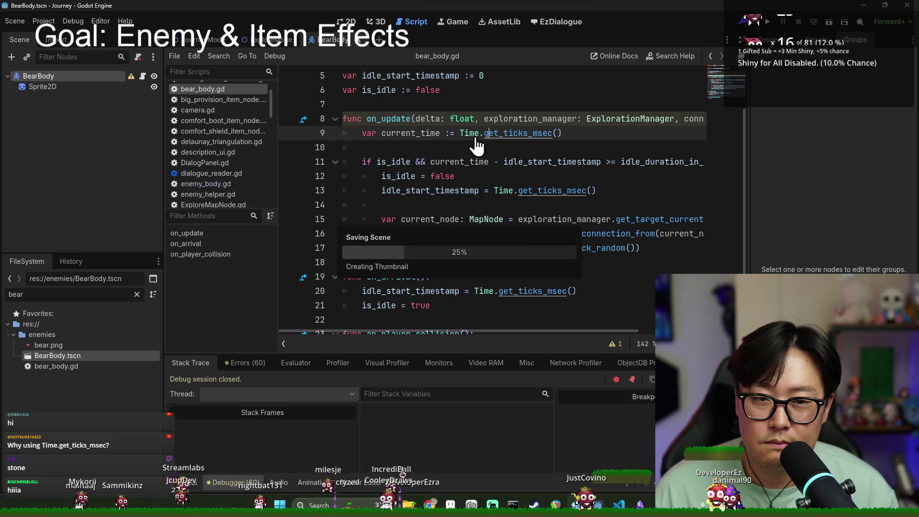
{"action": "left_click", "coordinate": [443, 163]}
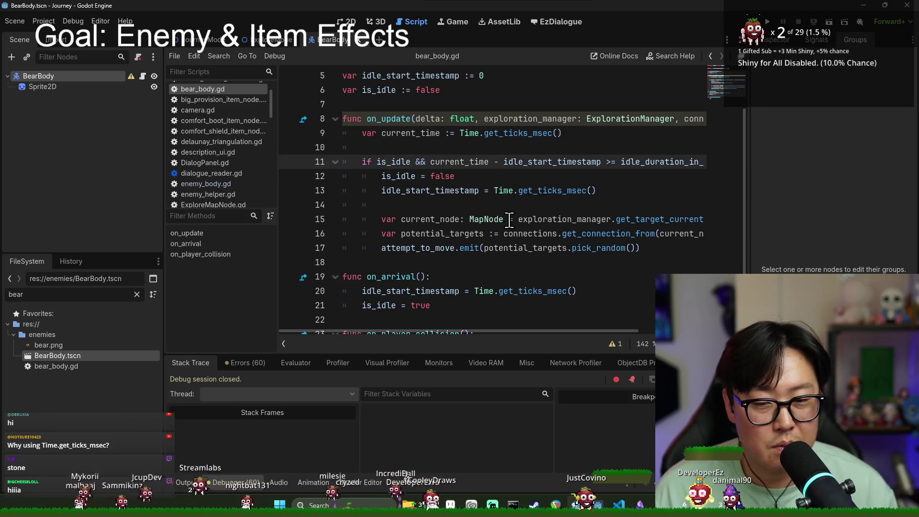
{"action": "scroll", "coordinate": [432, 261], "scroll_direction": "down", "scroll_amount": 1}
{"action": "left_click", "coordinate": [417, 293]}
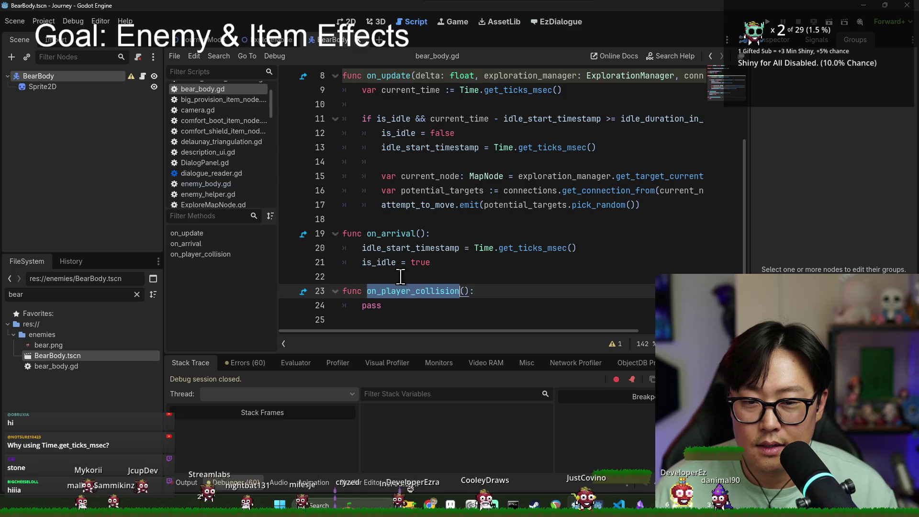
{"action": "left_click", "coordinate": [392, 249]}
{"action": "scroll", "coordinate": [478, 268], "scroll_direction": "up", "scroll_amount": 3}
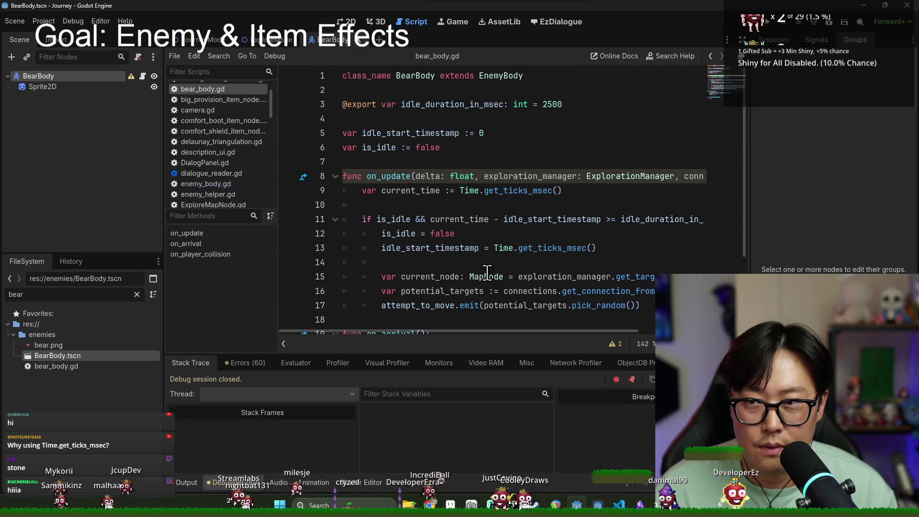
{"action": "key", "text": "ctrl+s"}
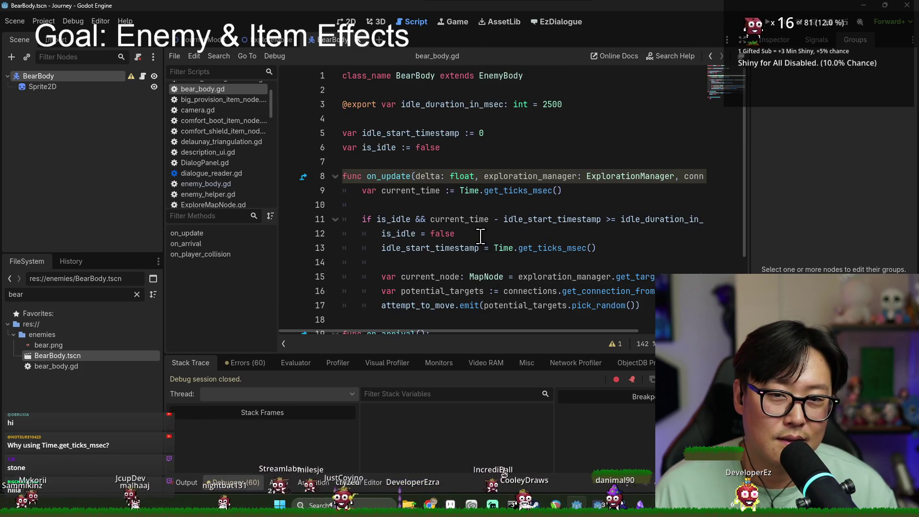
Go to the ExploreMode scene's explore_mode.gd at the _physics_process line 282.
{"action": "double_click", "coordinate": [407, 182]}
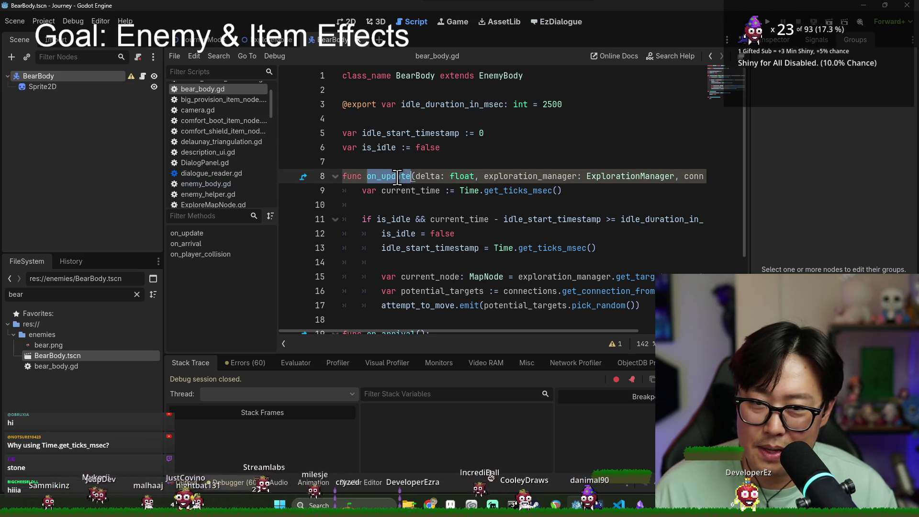
{"action": "scroll", "coordinate": [409, 187], "scroll_direction": "down", "scroll_amount": 2}
{"action": "double_click", "coordinate": [412, 235]}
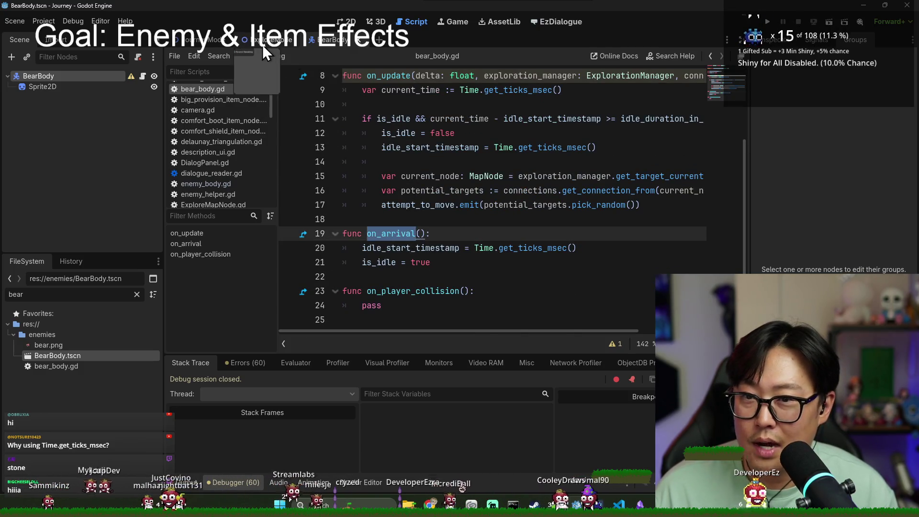
{"action": "left_click", "coordinate": [263, 42]}
{"action": "left_click", "coordinate": [471, 214]}
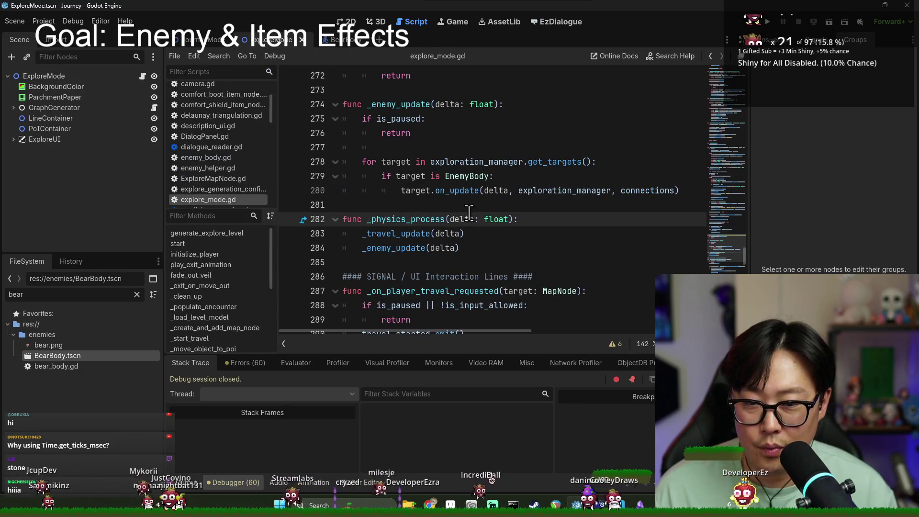
Search the script, check on_arrival in ExploreMapNode.gd, and return to _on_enemy_move_requested.
{"action": "key", "text": "ctrl+f"}
{"action": "type", "text": "move_to"}
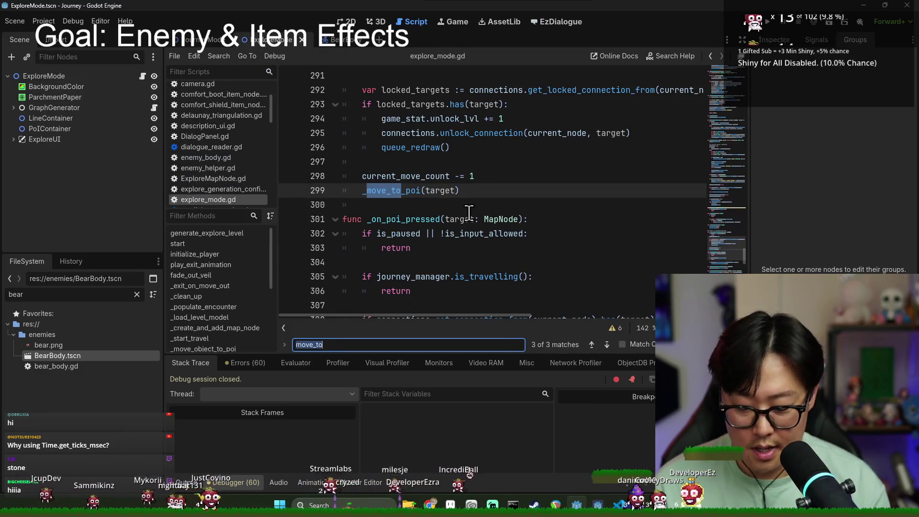
{"action": "type", "text": "n_arri"}
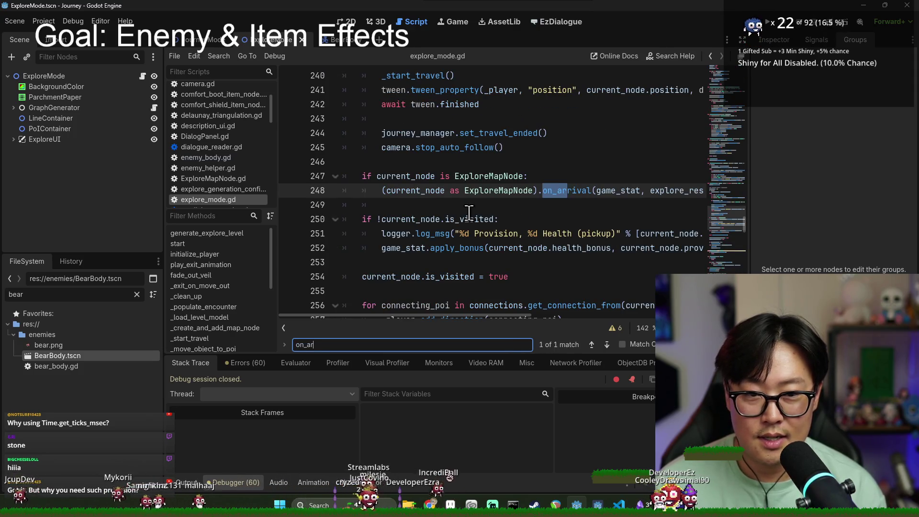
{"action": "left_click", "coordinate": [573, 192], "text": "ctrl"}
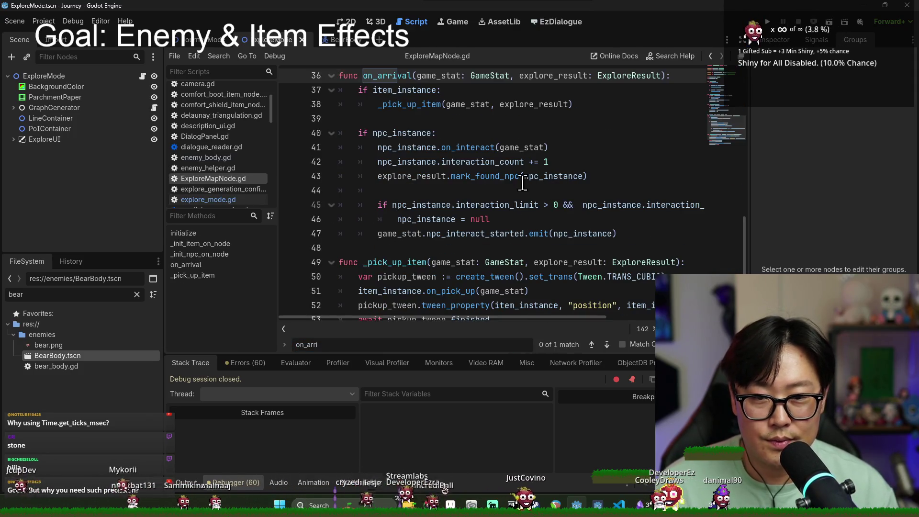
{"action": "scroll", "coordinate": [453, 224], "scroll_direction": "down", "scroll_amount": 2}
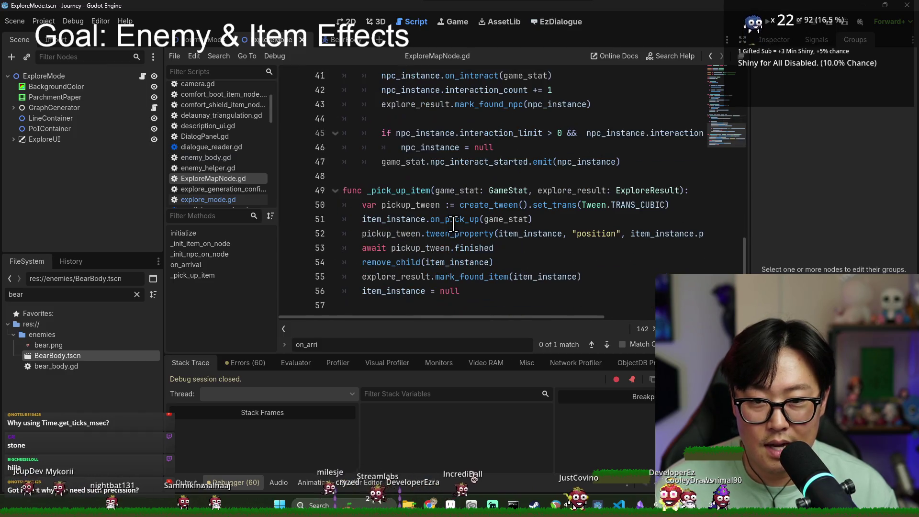
{"action": "scroll", "coordinate": [453, 223], "scroll_direction": "up", "scroll_amount": 5}
{"action": "key", "text": "alt+Left"}
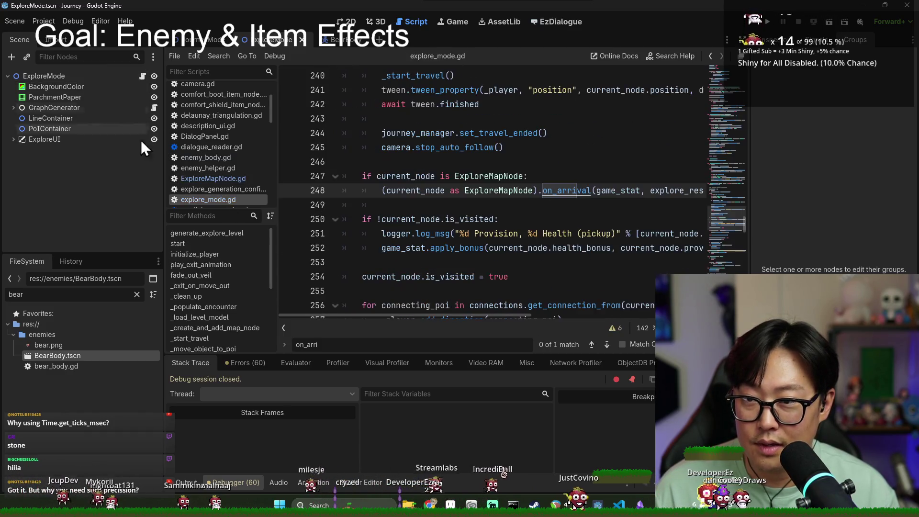
{"action": "scroll", "coordinate": [224, 293], "scroll_direction": "down", "scroll_amount": 5}
{"action": "left_click", "coordinate": [194, 302]}
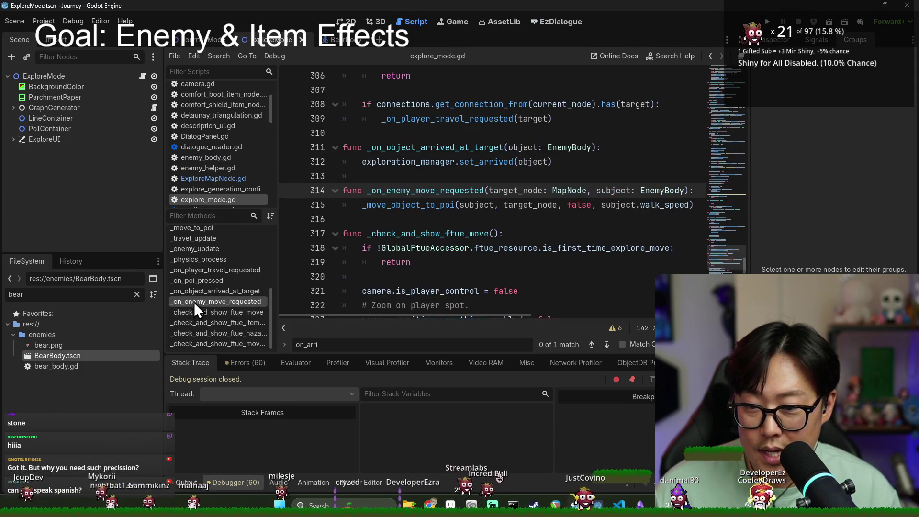
{"action": "scroll", "coordinate": [428, 251], "scroll_direction": "up", "scroll_amount": 2}
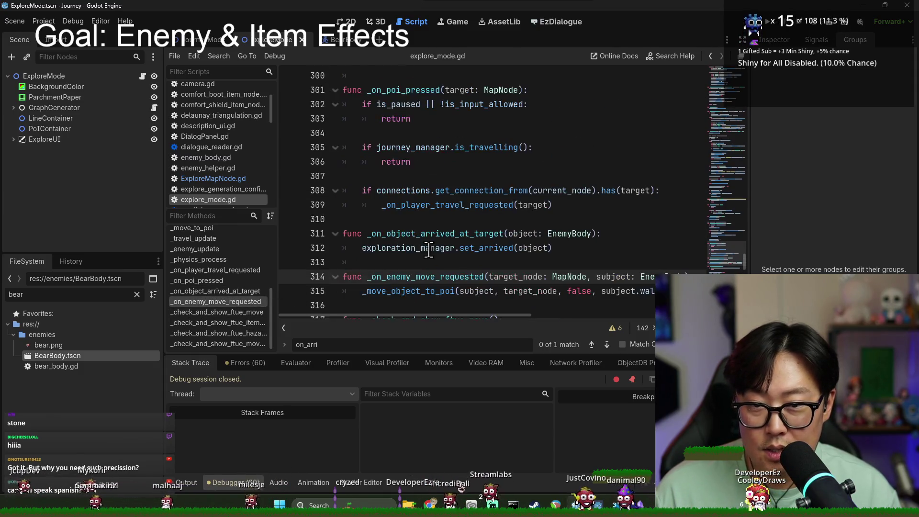
Add object.on_arrival() after set_arrived on line 312 in _on_object_arrived_at_target, and save.
{"action": "double_click", "coordinate": [430, 234]}
{"action": "scroll", "coordinate": [483, 192], "scroll_direction": "down", "scroll_amount": 2}
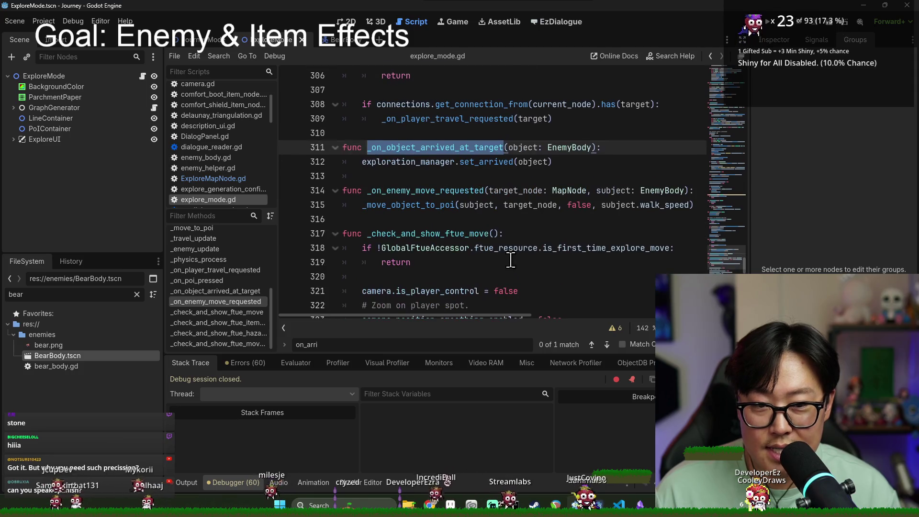
{"action": "double_click", "coordinate": [485, 162]}
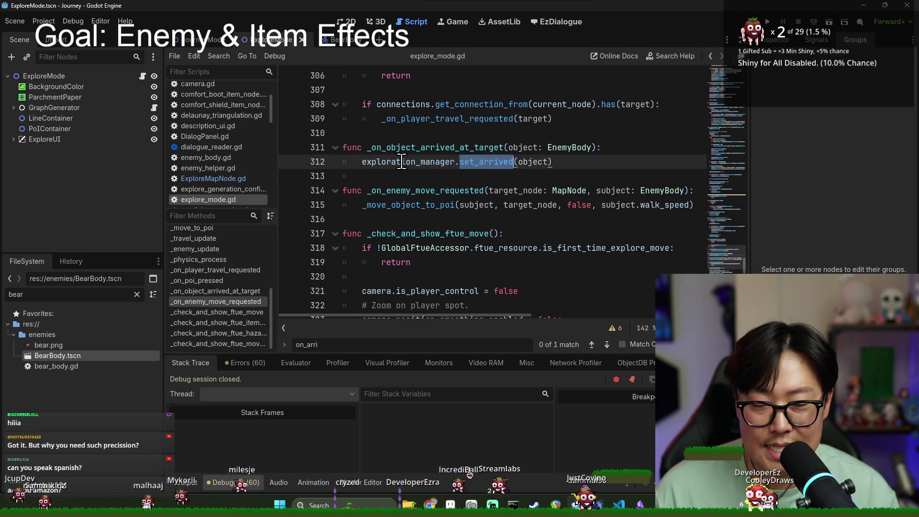
{"action": "double_click", "coordinate": [401, 162]}
{"action": "key", "text": "End"}
{"action": "key", "text": "Return"}
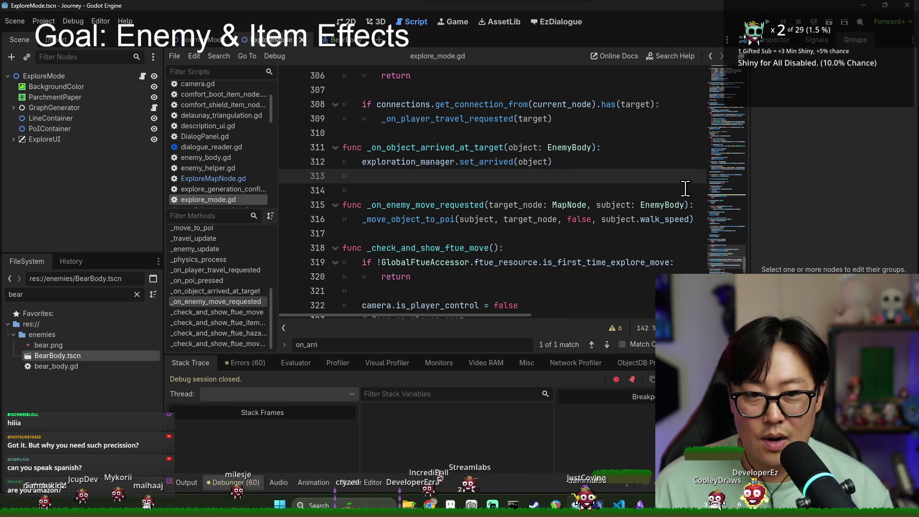
{"action": "type", "text": "ject.on_"}
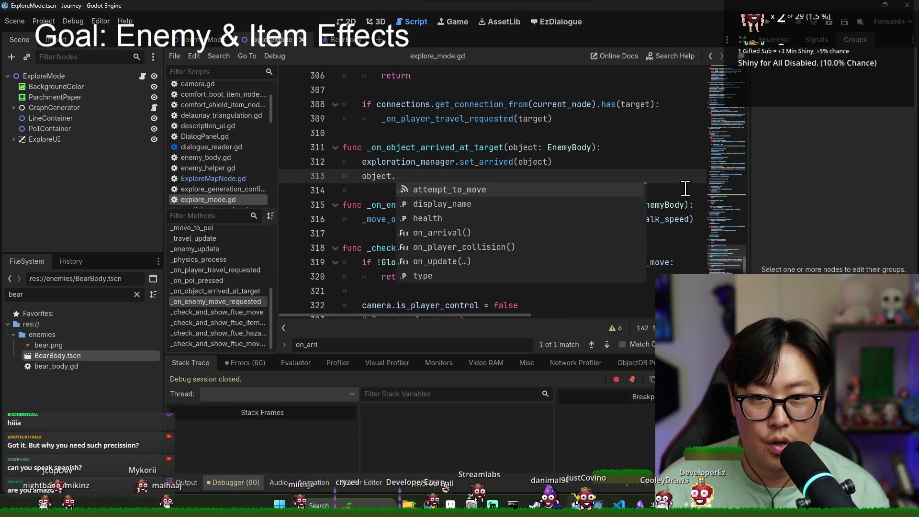
{"action": "key", "text": "Return"}
{"action": "key", "text": "ctrl+s"}
Save explore_mode.gd again and launch the game with F5.
{"action": "left_click", "coordinate": [452, 134]}
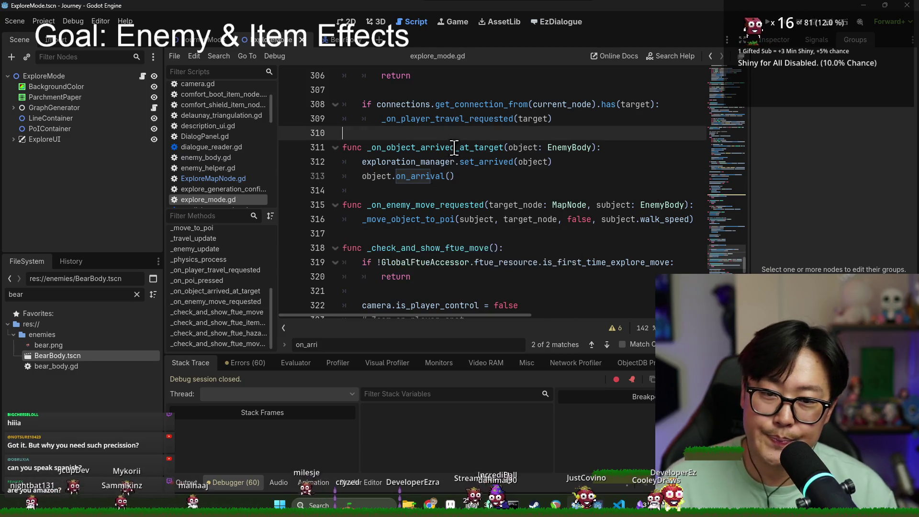
{"action": "key", "text": "ctrl+s"}
{"action": "double_click", "coordinate": [376, 176]}
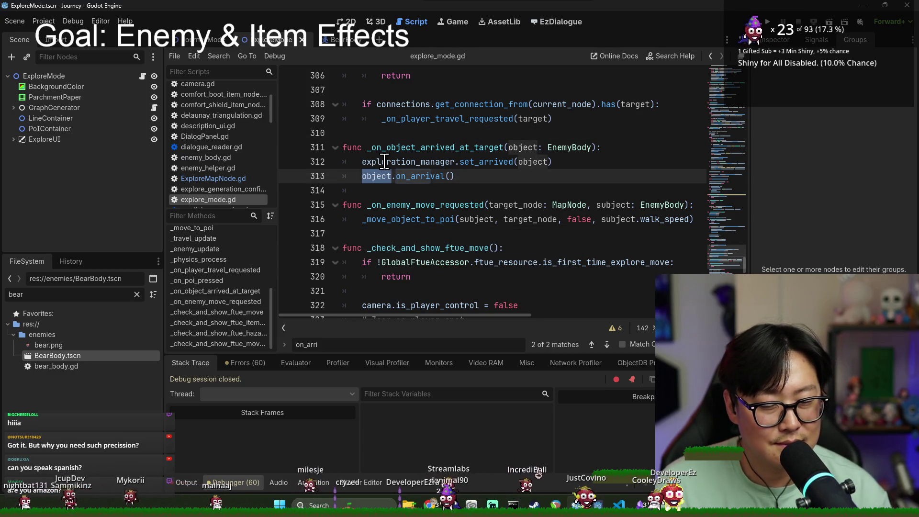
{"action": "left_click", "coordinate": [474, 147]}
{"action": "key", "text": "F5"}
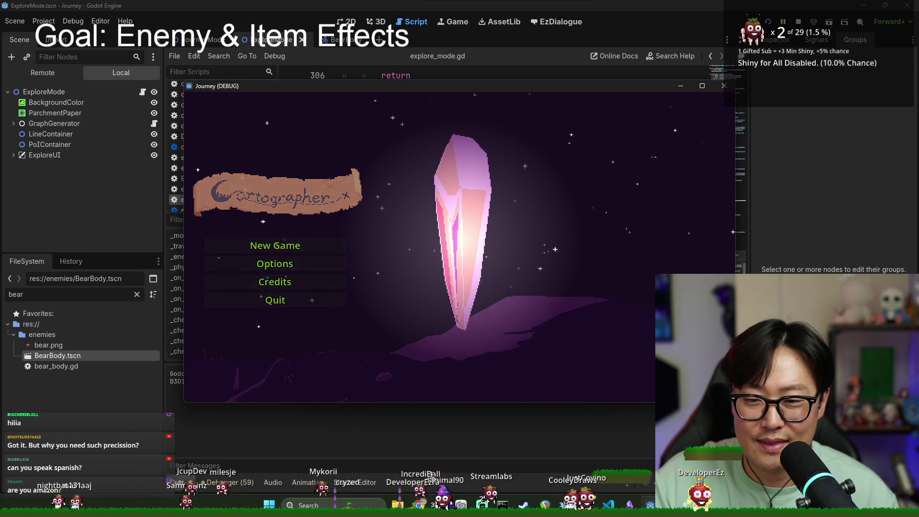
Start a new game, dismiss the limited-moves tutorial, and travel across two map nodes.
{"action": "left_click", "coordinate": [276, 245]}
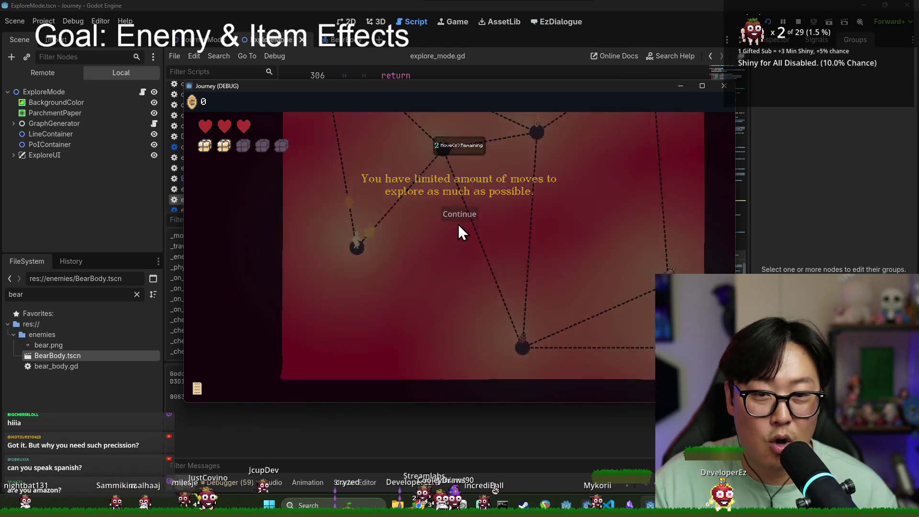
{"action": "left_click", "coordinate": [459, 223]}
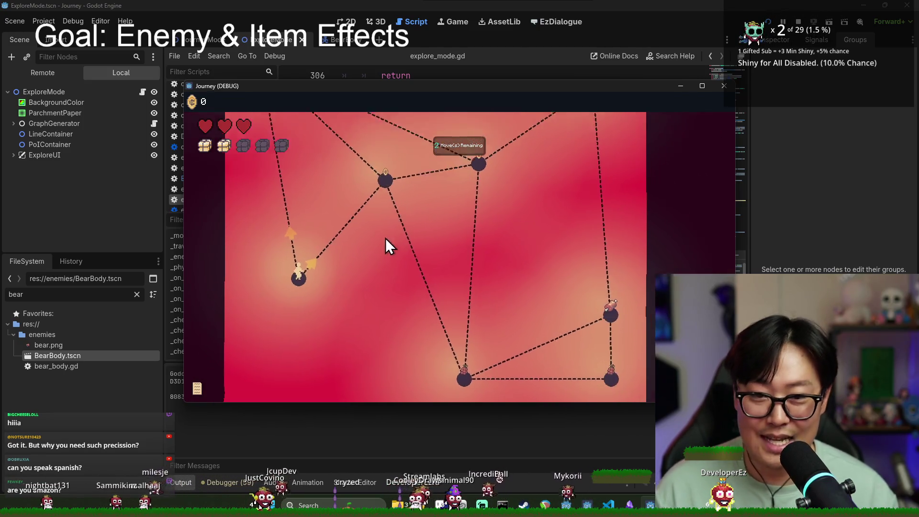
{"action": "left_click", "coordinate": [354, 273]}
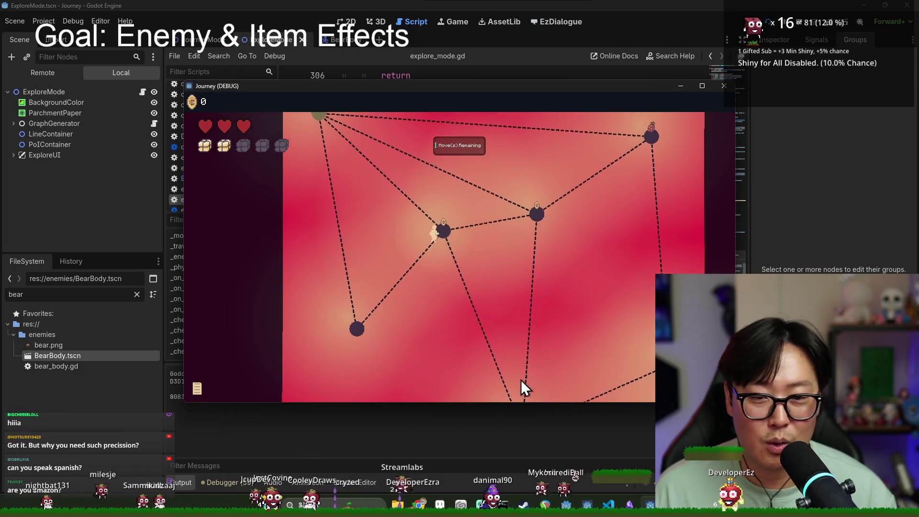
{"action": "left_click", "coordinate": [521, 380]}
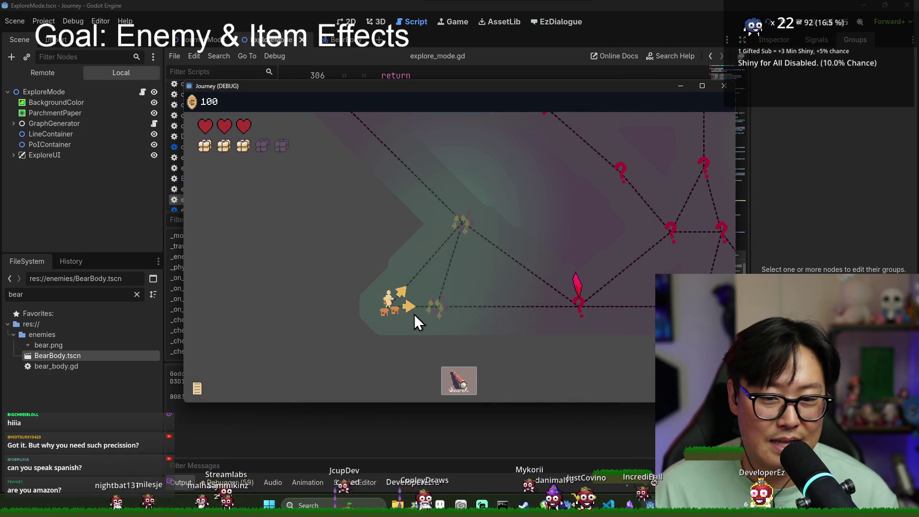
Search the current node, travel to the red enemy node, then stop the game with F8.
{"action": "left_click", "coordinate": [439, 310]}
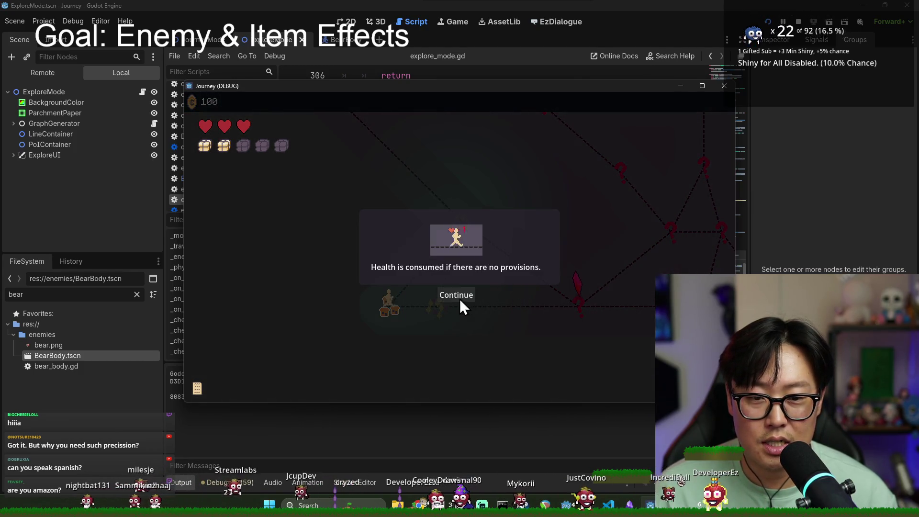
{"action": "left_click", "coordinate": [457, 296]}
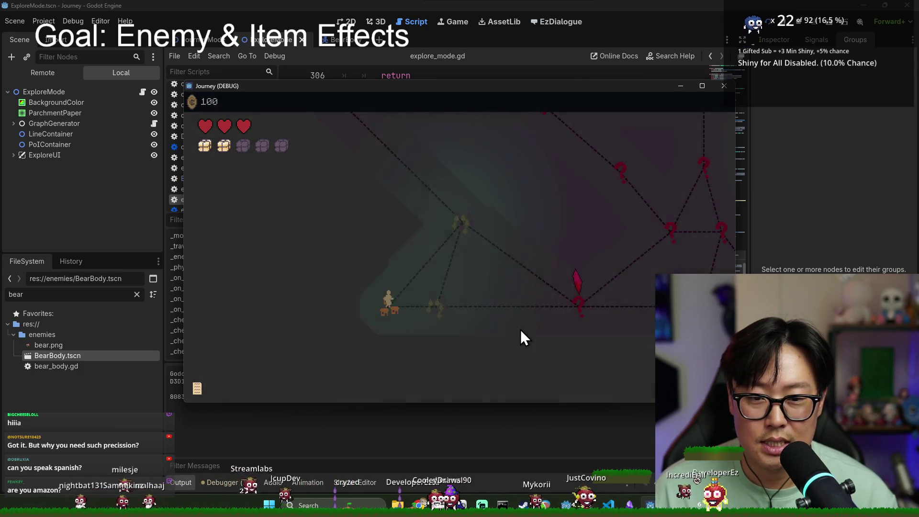
{"action": "left_click", "coordinate": [505, 306]}
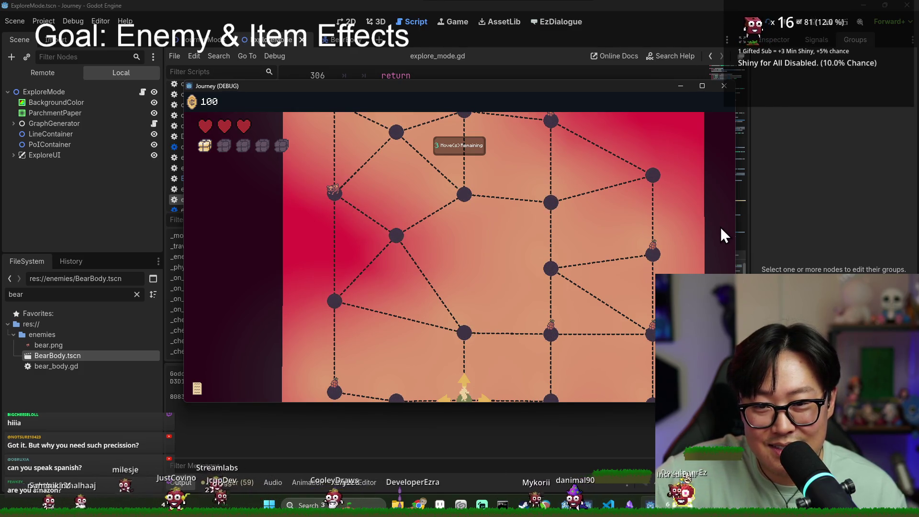
{"action": "key", "text": "F8"}
{"action": "left_click", "coordinate": [481, 189]}
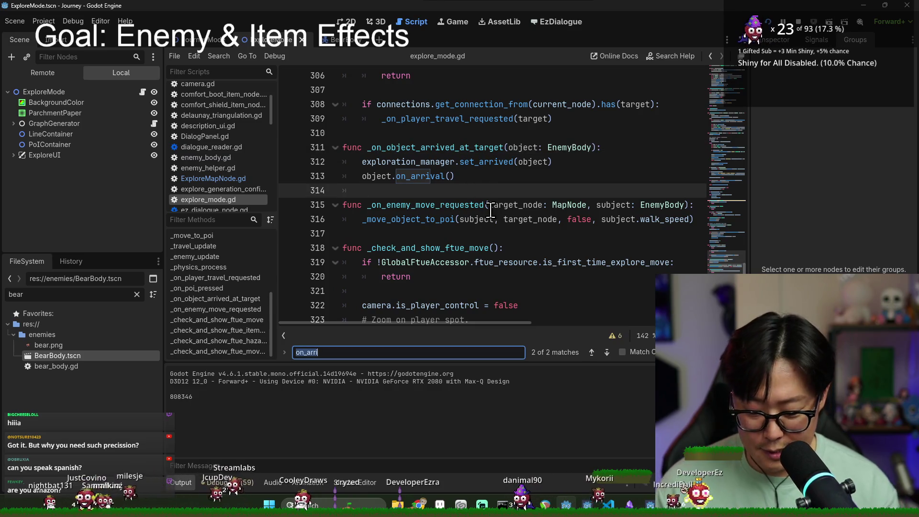
Set a breakpoint at line 278 in the enemy loop and step into bear_body.gd's on_update.
{"action": "type", "text": "on_"}
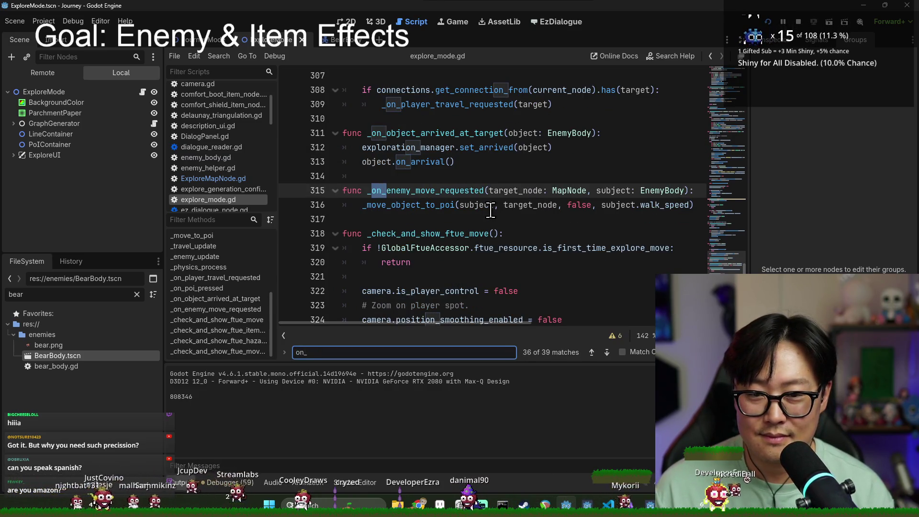
{"action": "type", "text": "update"}
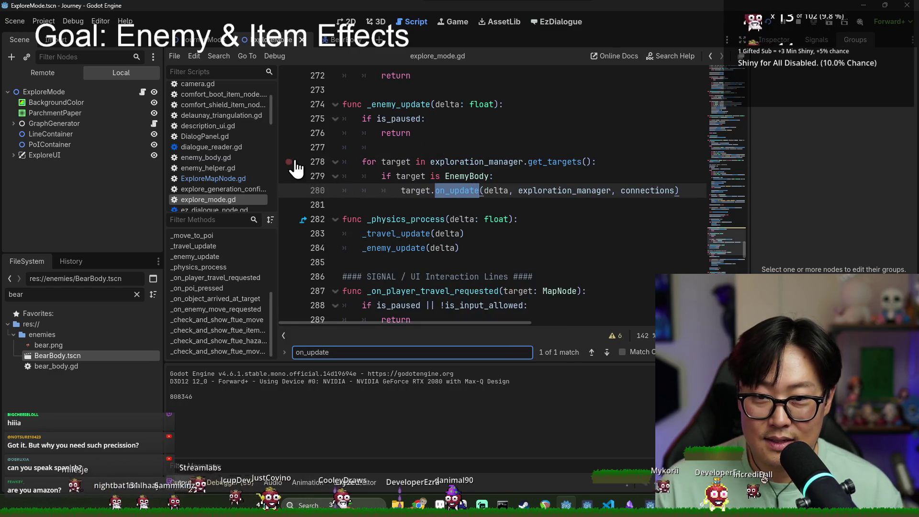
{"action": "left_click", "coordinate": [293, 161]}
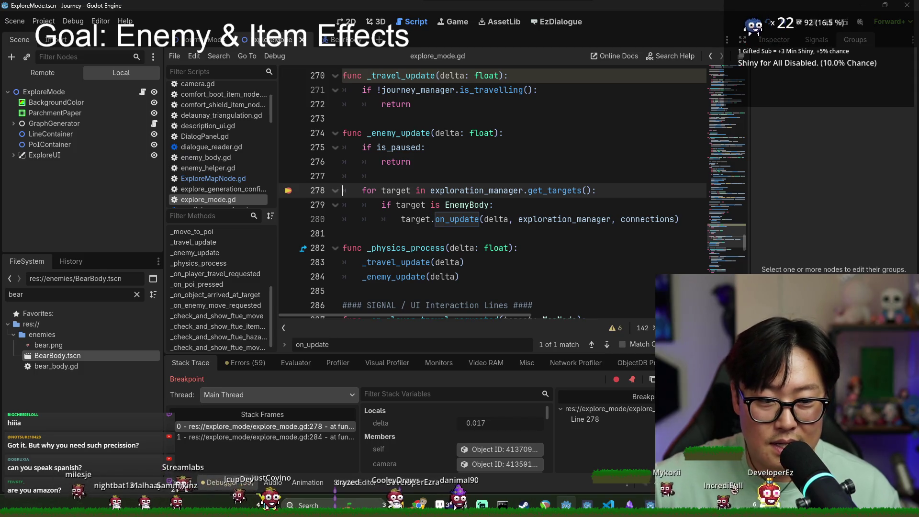
{"action": "key", "text": "F10"}
{"action": "key", "text": "F10"}
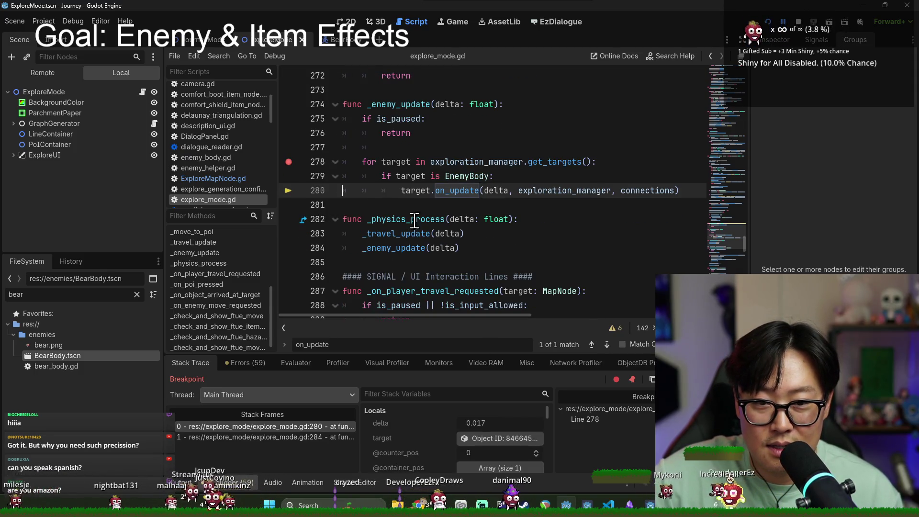
{"action": "key", "text": "F11"}
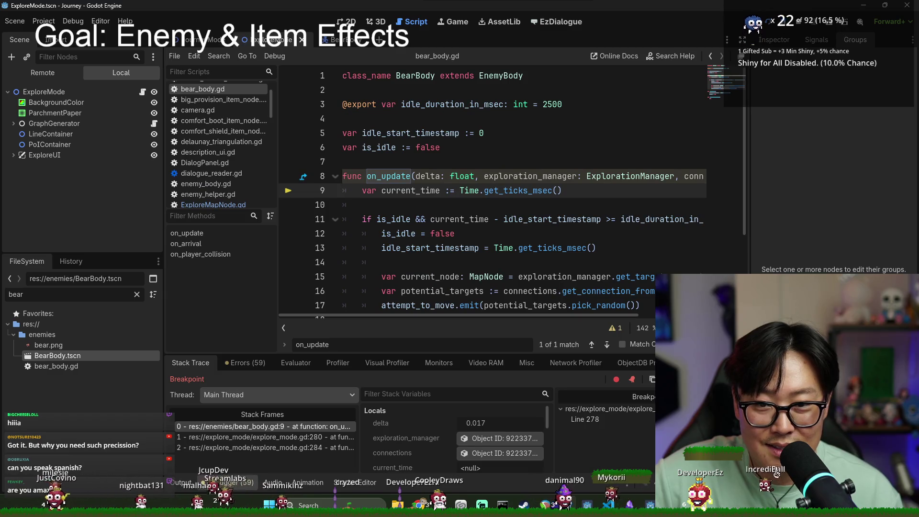
Step to the idle check on line 11, inspect the variable values, then end debugging.
{"action": "key", "text": "F10"}
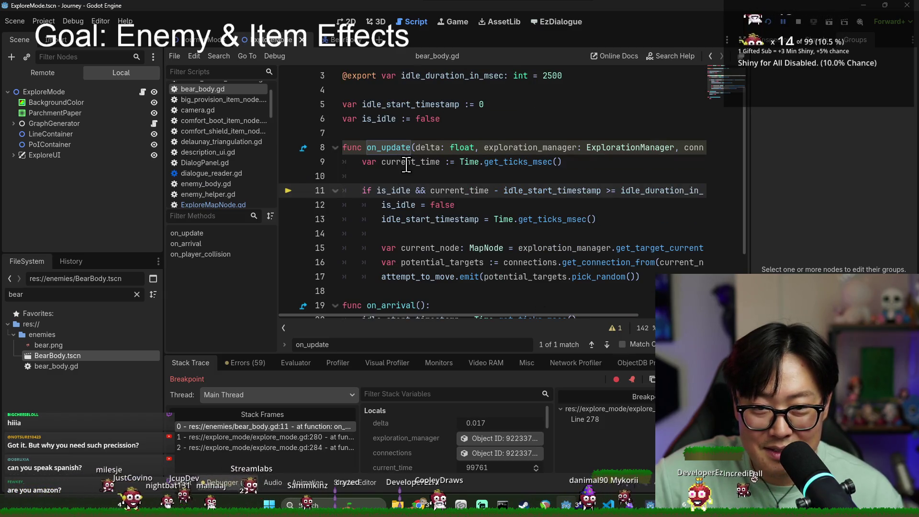
{"action": "mouse_move", "coordinate": [406, 165]}
{"action": "mouse_move", "coordinate": [401, 194]}
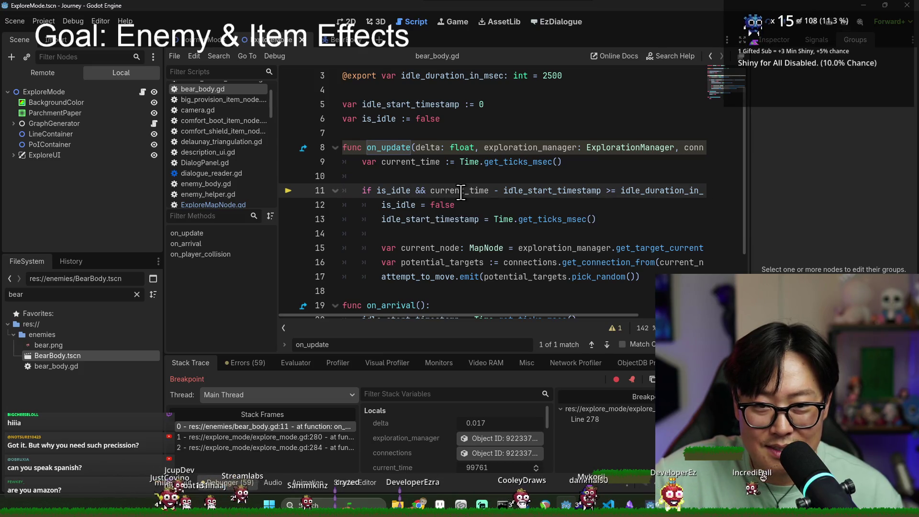
{"action": "mouse_move", "coordinate": [536, 189]}
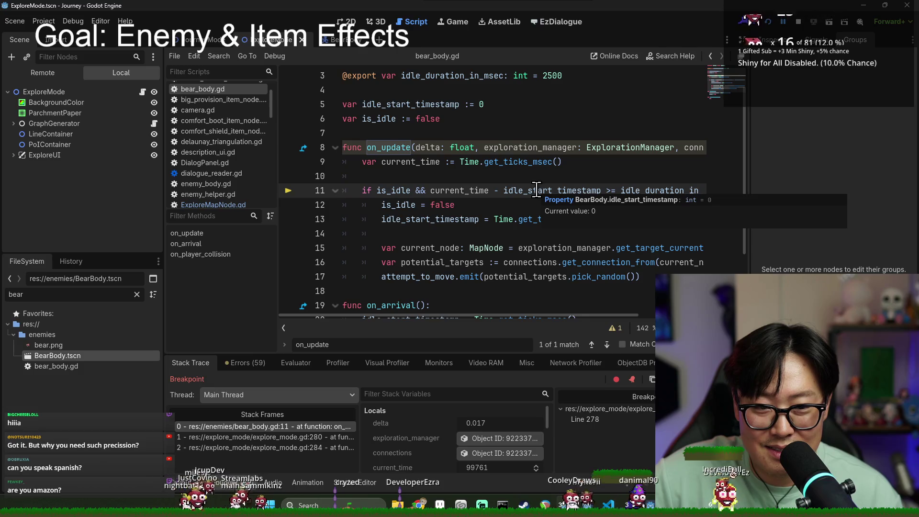
{"action": "left_click_drag", "start_coordinate": [543, 317], "coordinate": [582, 322]}
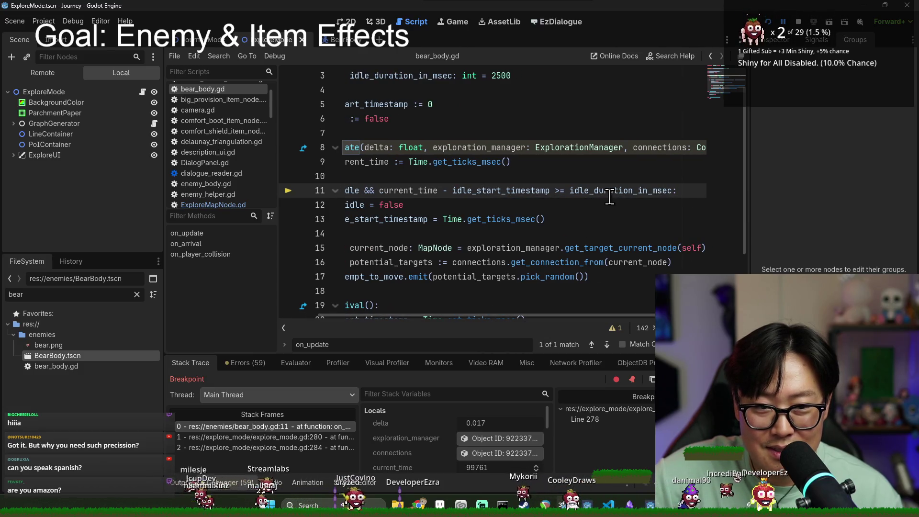
{"action": "mouse_move", "coordinate": [609, 197]}
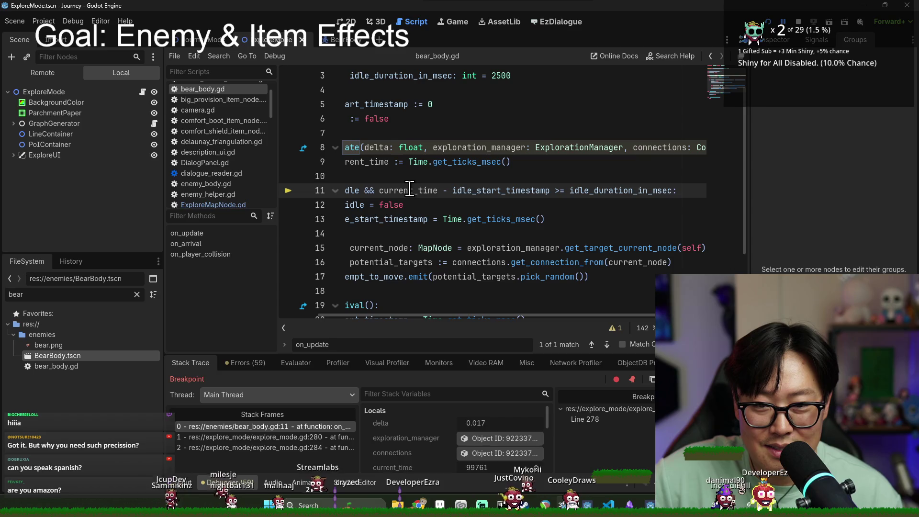
{"action": "mouse_move", "coordinate": [410, 188]}
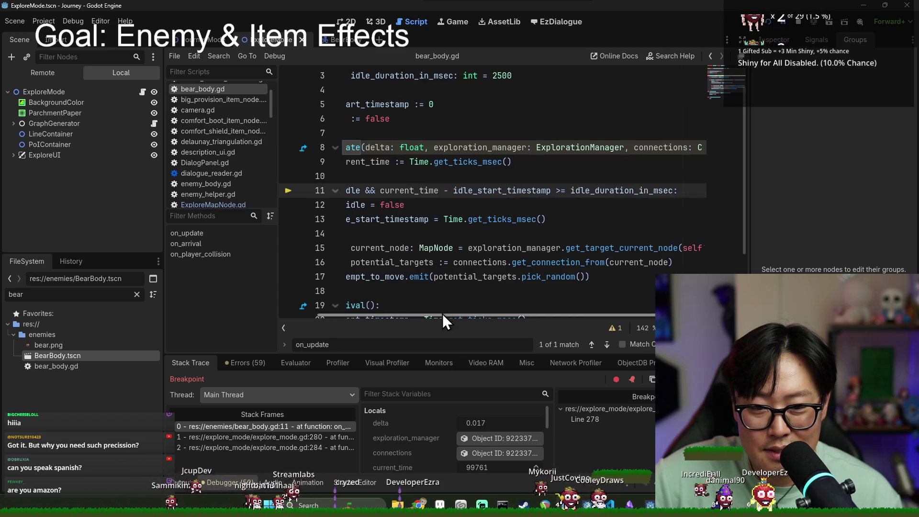
{"action": "left_click_drag", "start_coordinate": [442, 315], "coordinate": [403, 315]}
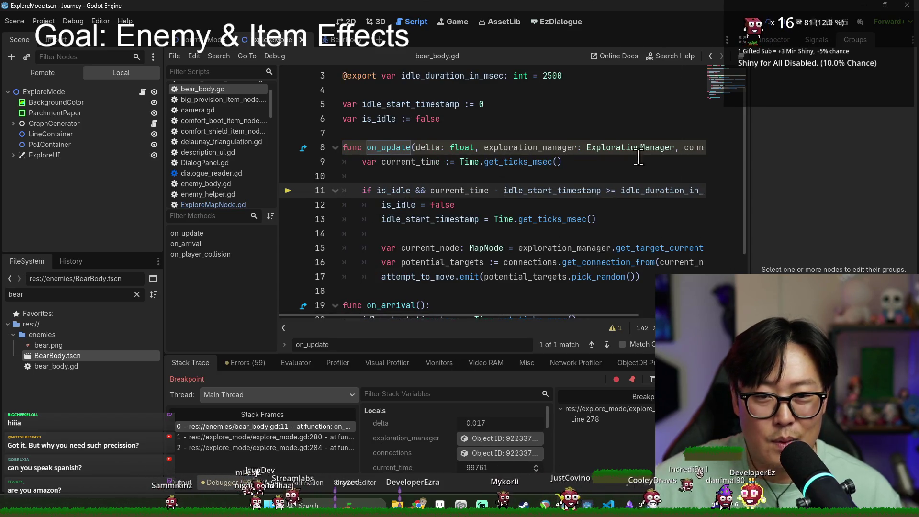
{"action": "left_click", "coordinate": [798, 21]}
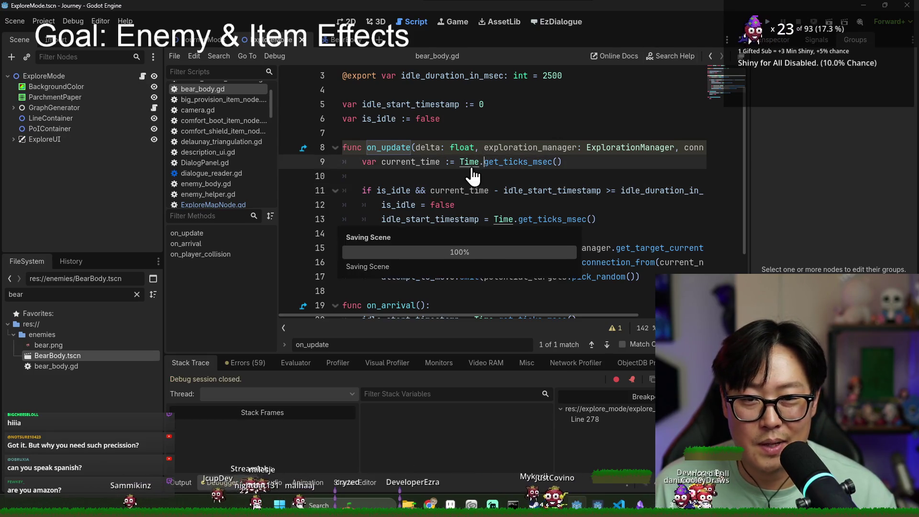
Add a _ready() function setting is_idle to true after line 6 of bear_body.gd, and save.
{"action": "scroll", "coordinate": [428, 211], "scroll_direction": "down", "scroll_amount": 1}
{"action": "scroll", "coordinate": [428, 210], "scroll_direction": "up", "scroll_amount": 2}
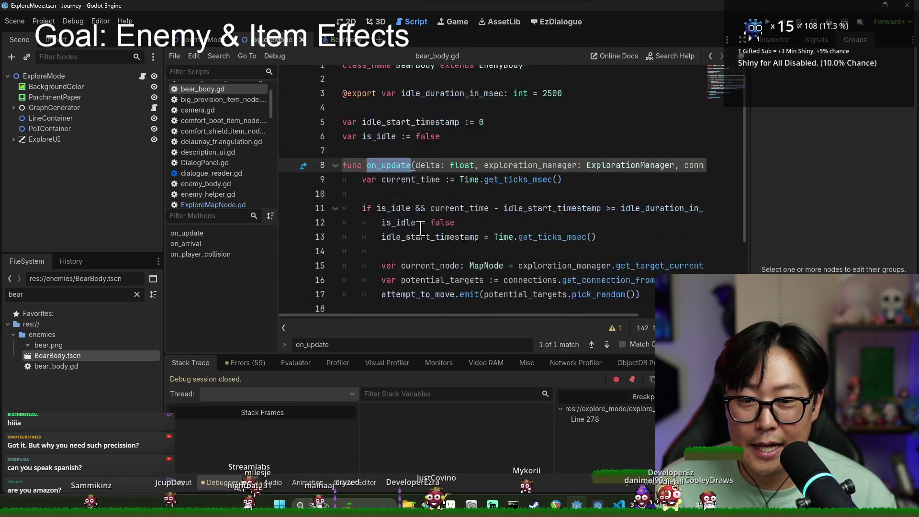
{"action": "left_click", "coordinate": [450, 147]}
{"action": "key", "text": "Return"}
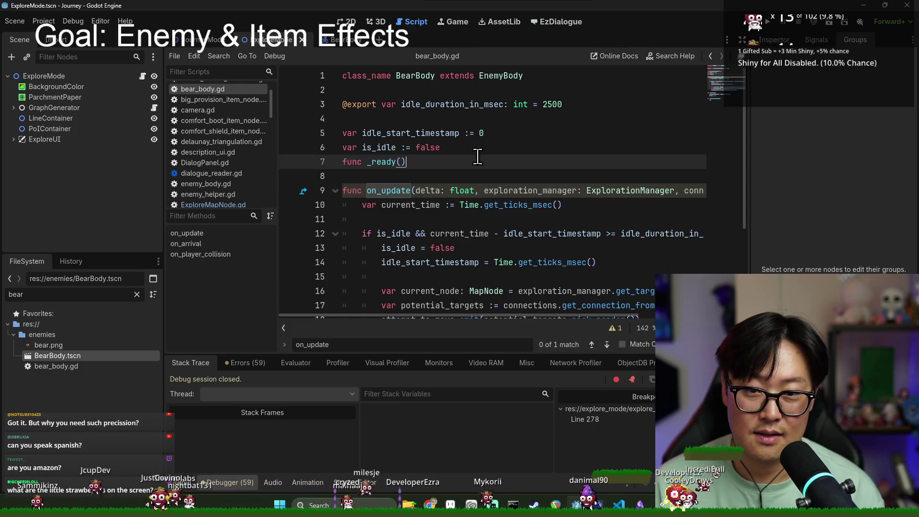
{"action": "type", "text": ":"}
{"action": "key", "text": "Return"}
{"action": "type", "text": "is_idle= true"}
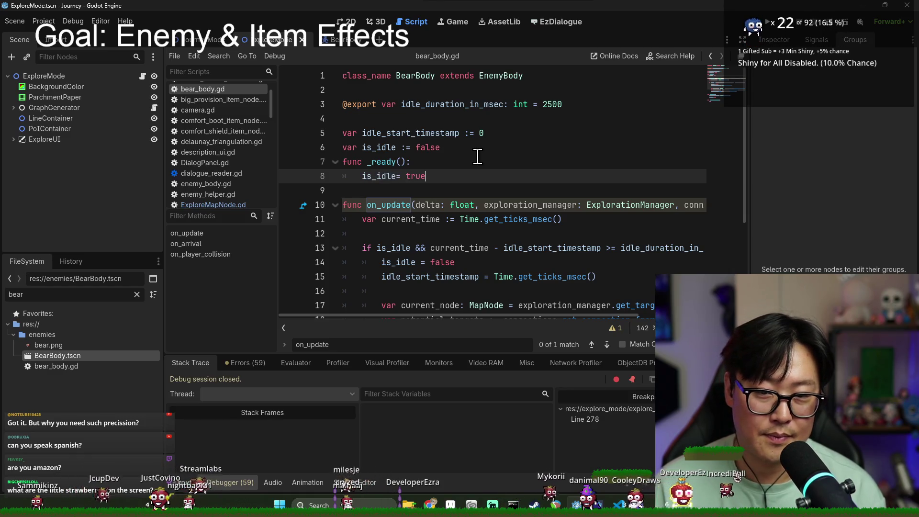
{"action": "left_click", "coordinate": [441, 147]}
{"action": "key", "text": "Return"}
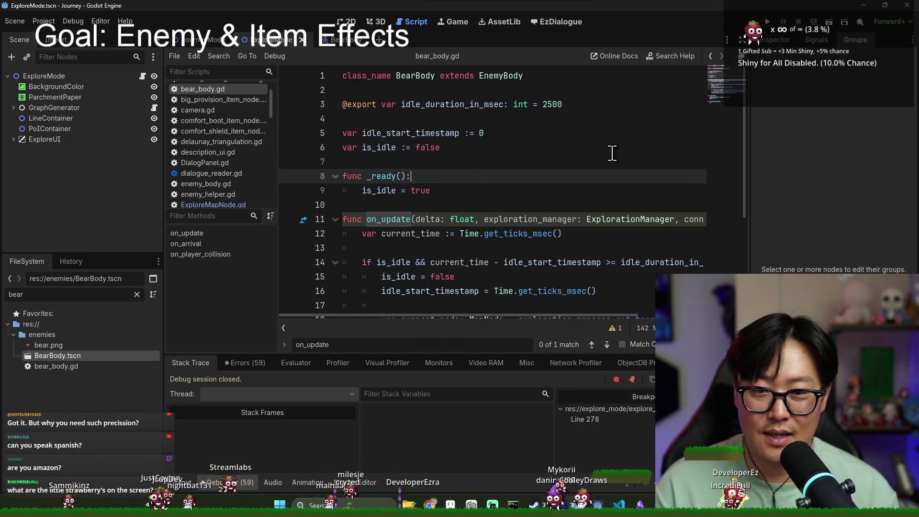
{"action": "key", "text": "ctrl+s"}
Change is_idle's default from false to true, save, and run the game.
{"action": "left_click", "coordinate": [431, 147]}
{"action": "double_click", "coordinate": [431, 147]}
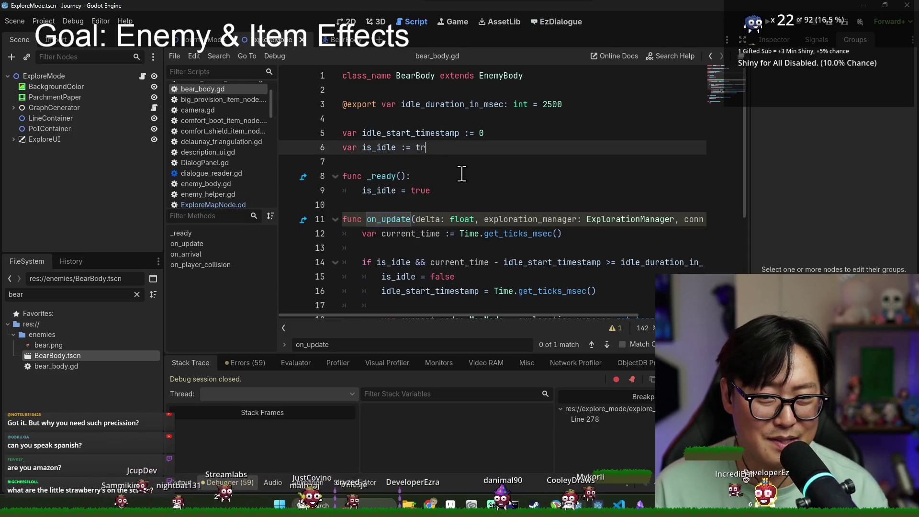
{"action": "type", "text": "ue"}
{"action": "key", "text": "ctrl+s"}
{"action": "left_click", "coordinate": [498, 118]}
{"action": "key", "text": "alt+Tab"}
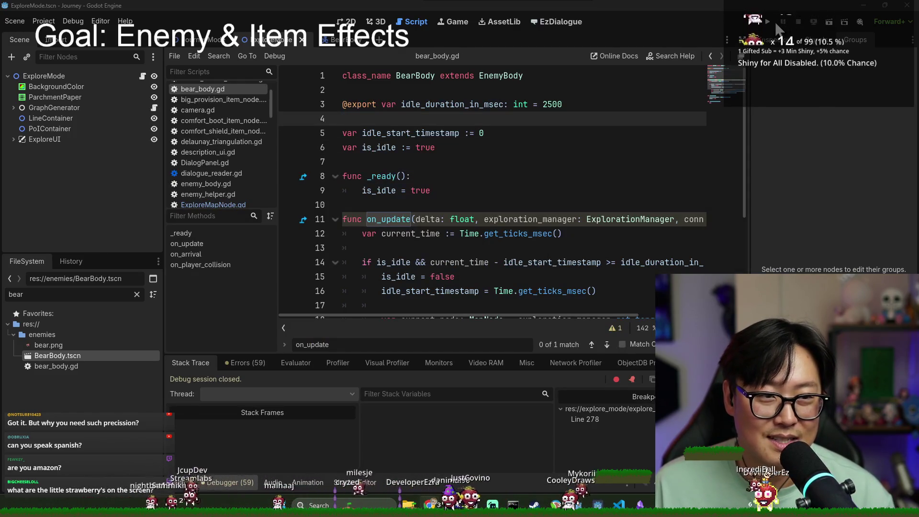
{"action": "left_click", "coordinate": [767, 22]}
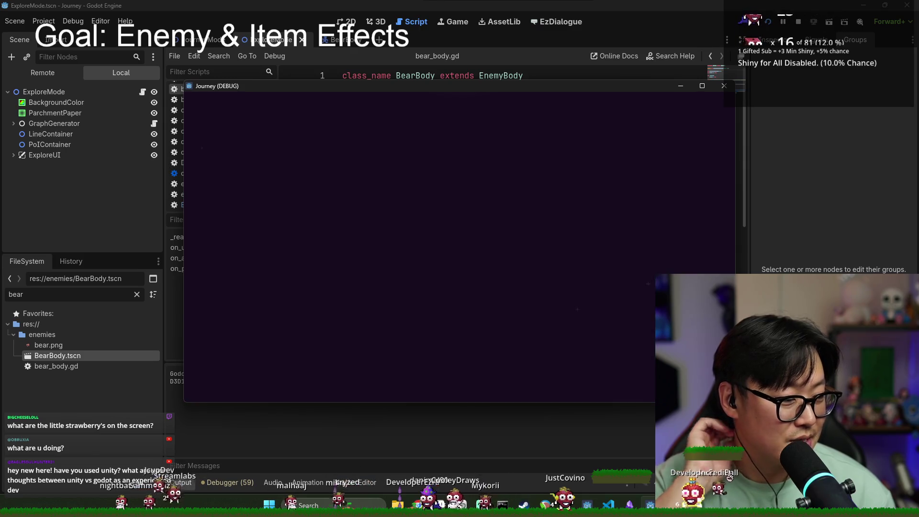
Bring up the StreamGachapon window, then open and close Aseprite.
{"action": "key", "text": "alt+Tab"}
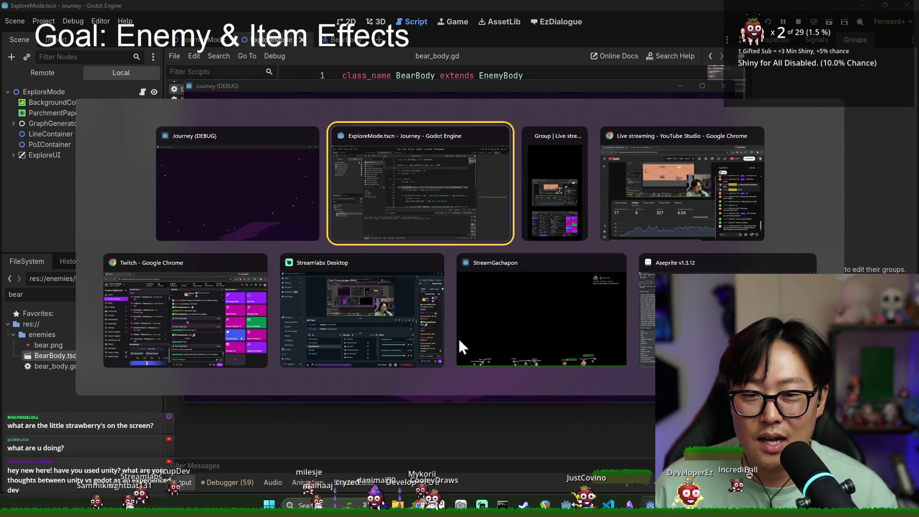
{"action": "left_click", "coordinate": [516, 359]}
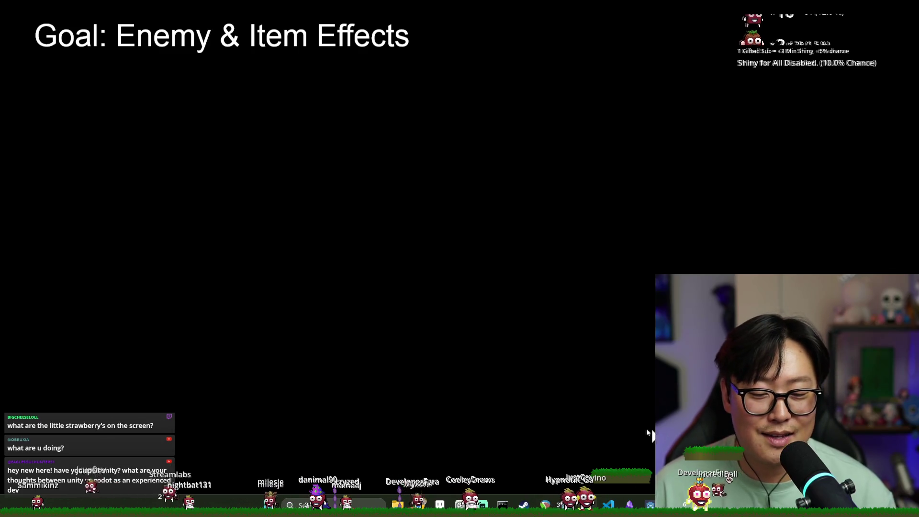
{"action": "left_click", "coordinate": [470, 507]}
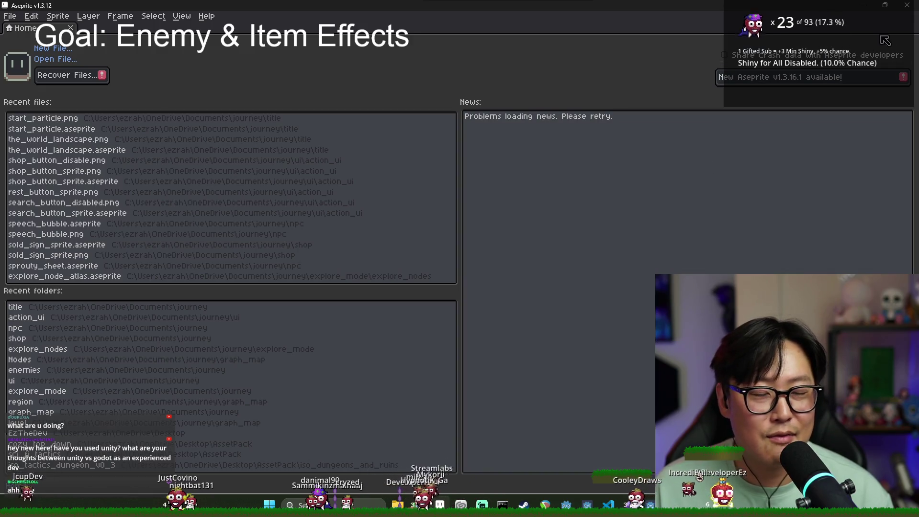
{"action": "left_click", "coordinate": [863, 5]}
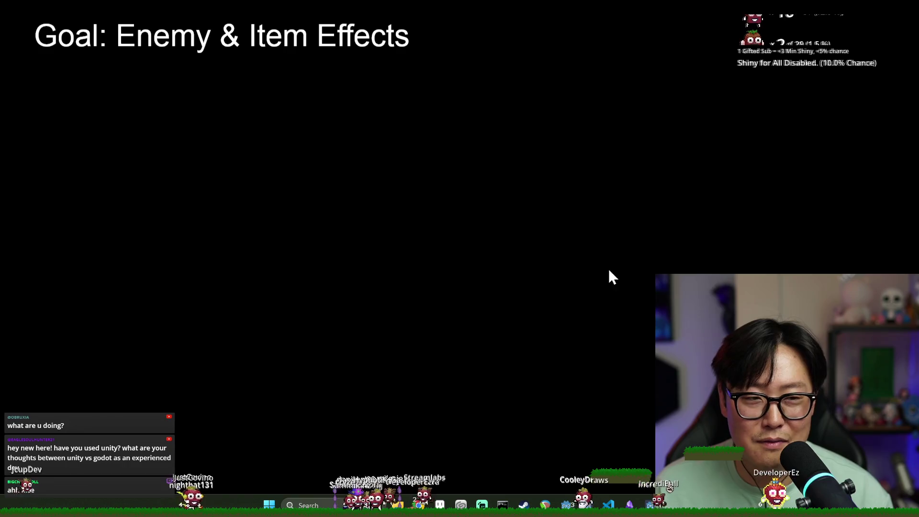
Return to the stream gacha window, advance its carousel, and bring up the window switcher.
{"action": "key", "text": "super+Tab"}
{"action": "left_click", "coordinate": [285, 213]}
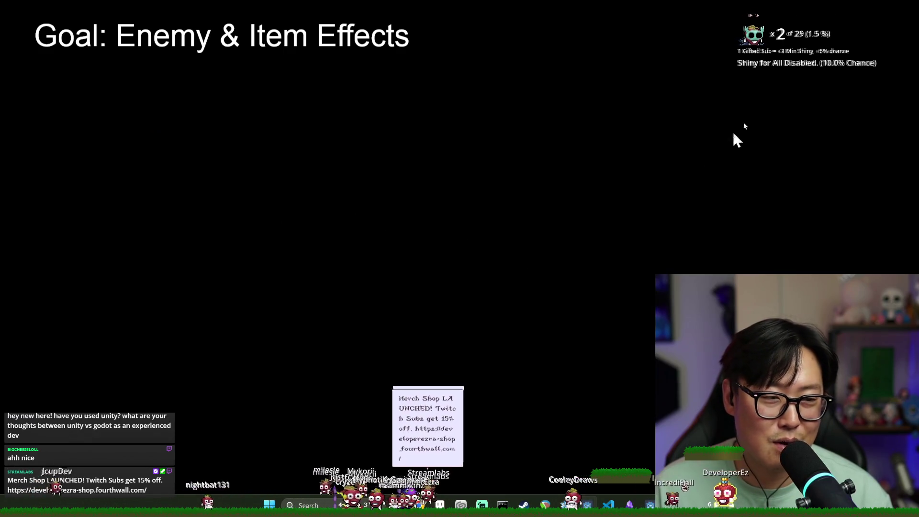
{"action": "left_click", "coordinate": [755, 26]}
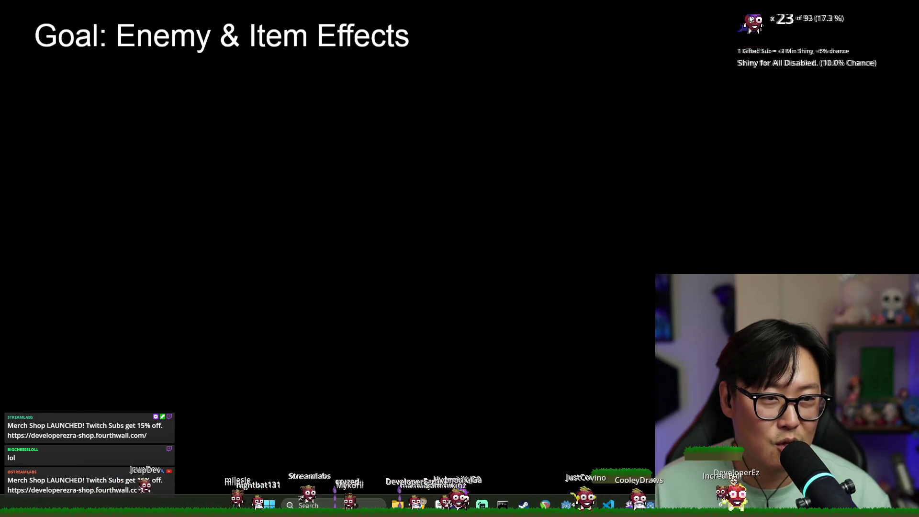
{"action": "left_click", "coordinate": [770, 40]}
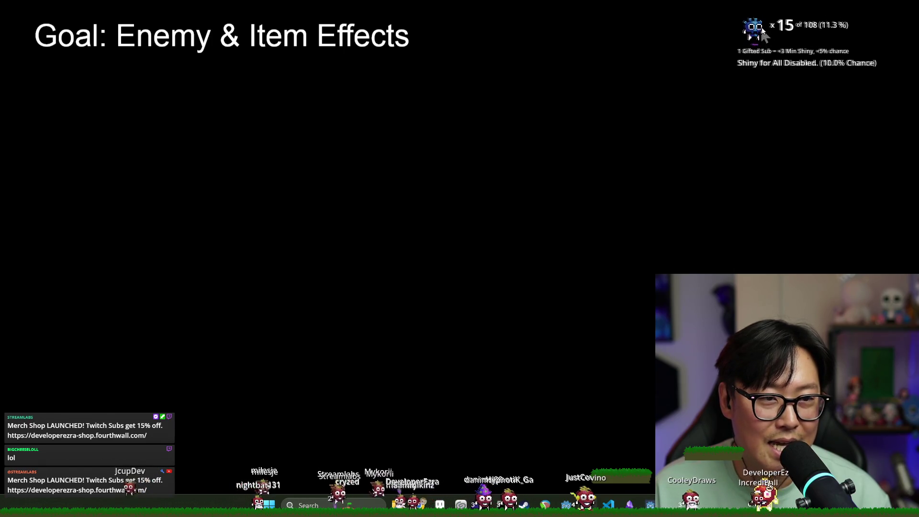
{"action": "left_click", "coordinate": [761, 31]}
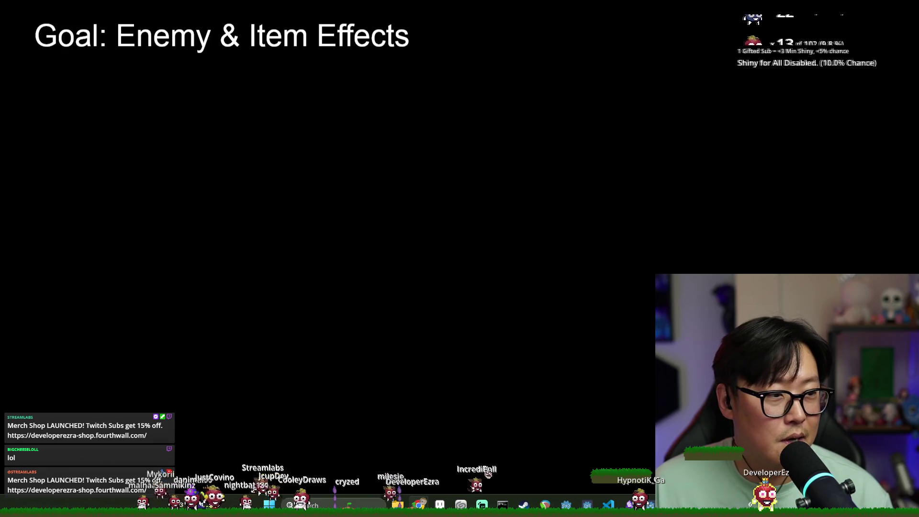
{"action": "key", "text": "alt+Tab"}
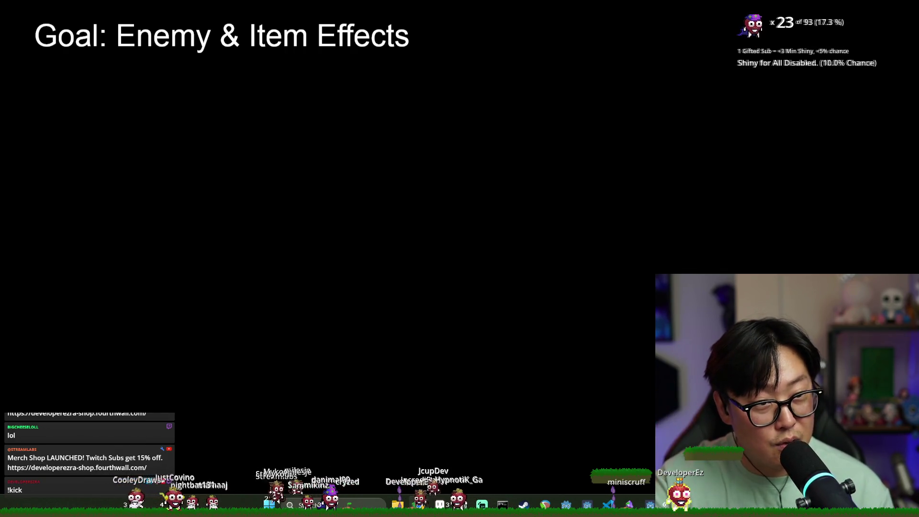
{"action": "key", "text": "alt+Tab"}
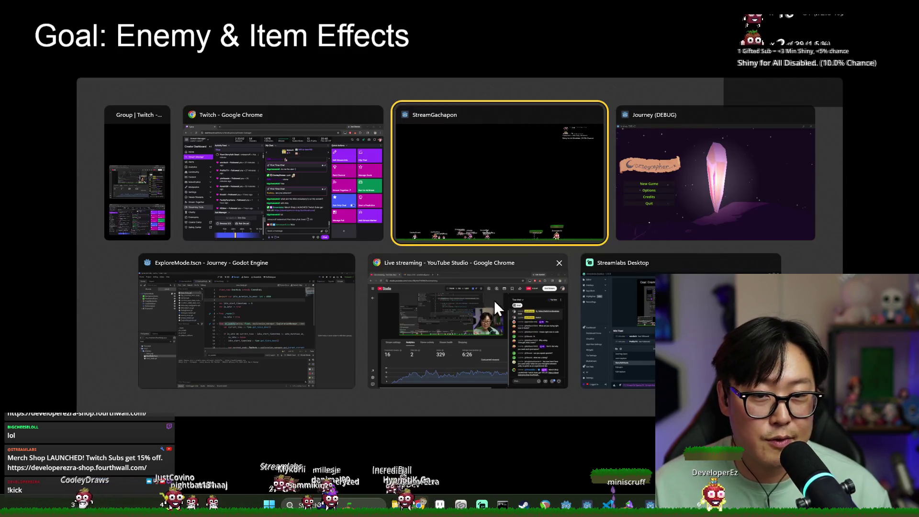
Bring the Journey (DEBUG) window forward and start a New Game, hitting the line 278 breakpoint.
{"action": "left_click", "coordinate": [271, 334]}
{"action": "key", "text": "alt+Tab"}
{"action": "key", "text": "alt+Tab"}
{"action": "key", "text": "alt+Tab"}
{"action": "key", "text": "alt+Tab"}
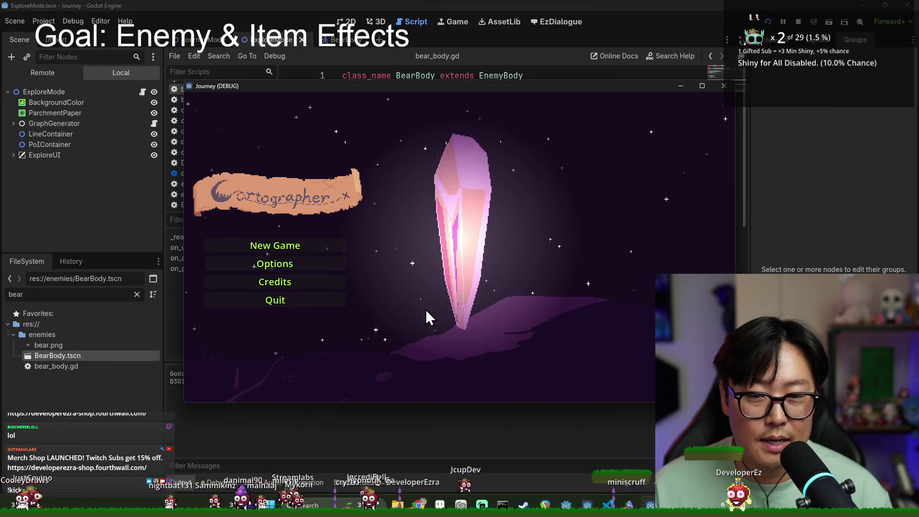
{"action": "left_click", "coordinate": [321, 247]}
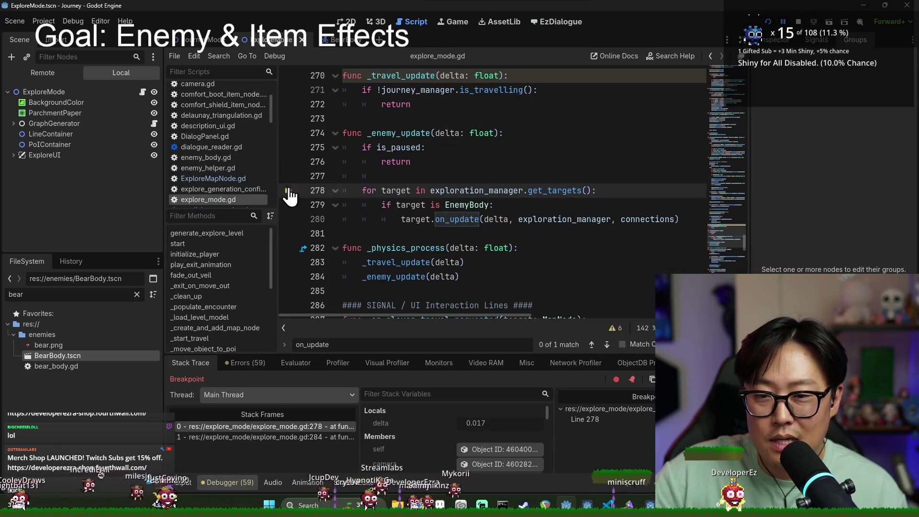
Resume from the breakpoint, dismiss the movement and provisions tutorials, and travel two nodes.
{"action": "key", "text": "F12"}
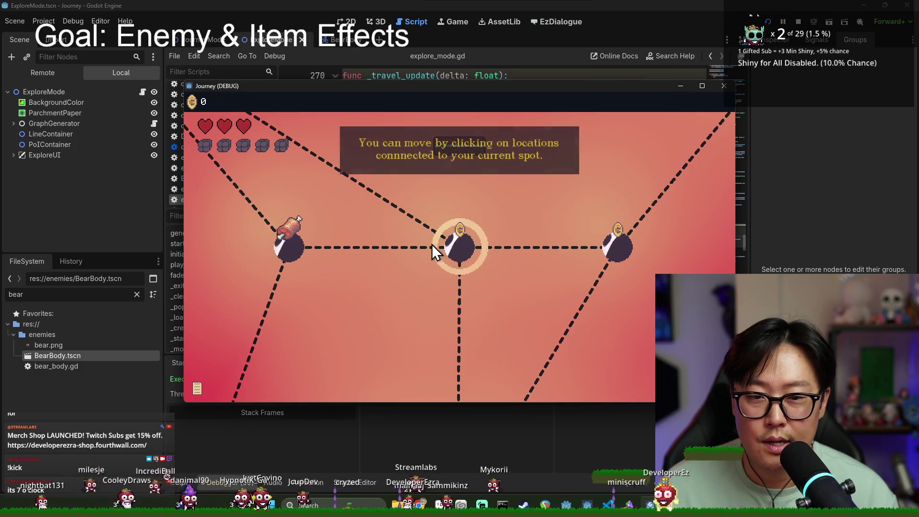
{"action": "left_click", "coordinate": [463, 255]}
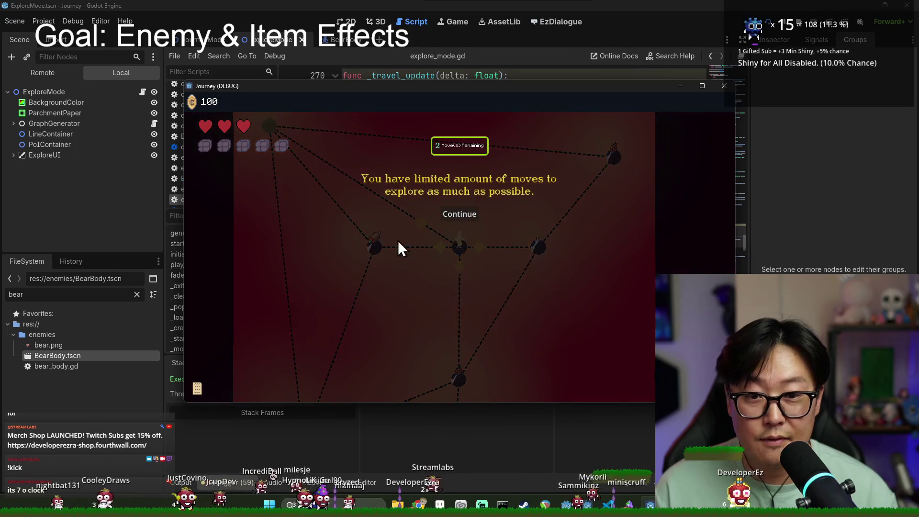
{"action": "left_click", "coordinate": [456, 219]}
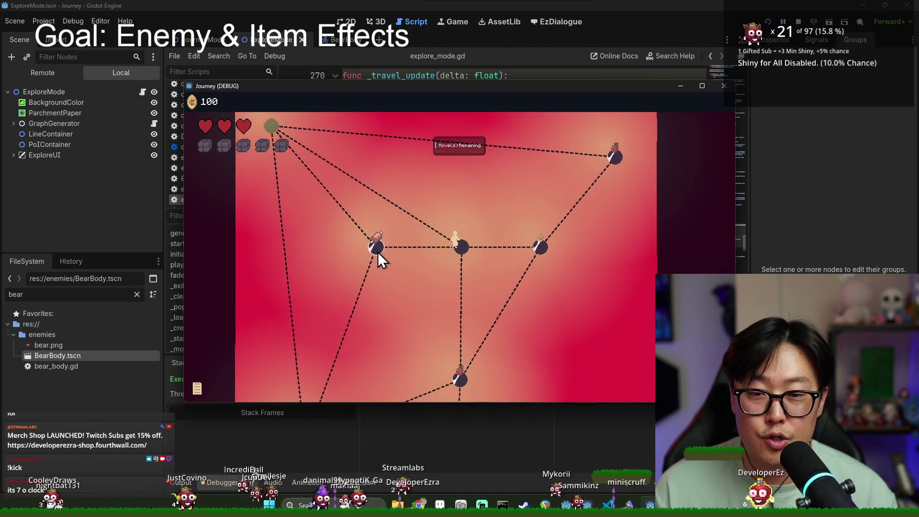
{"action": "left_click", "coordinate": [377, 252]}
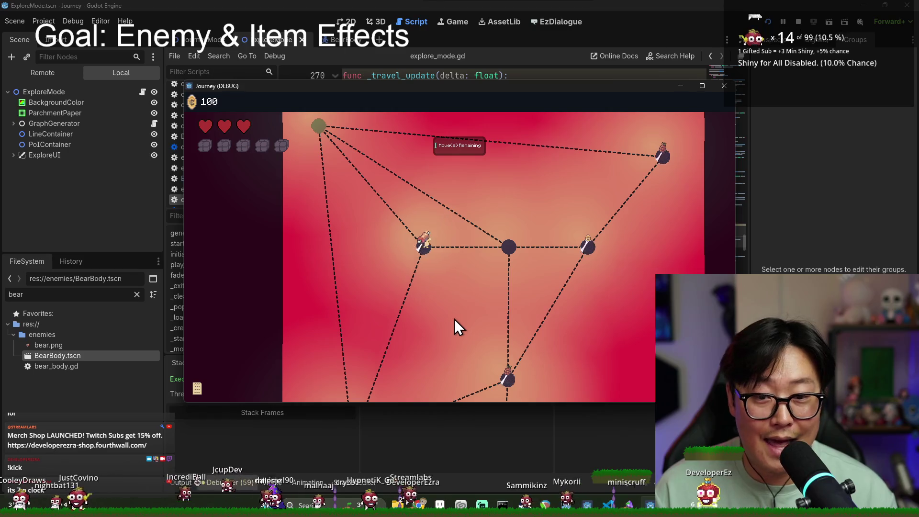
{"action": "left_click", "coordinate": [354, 385]}
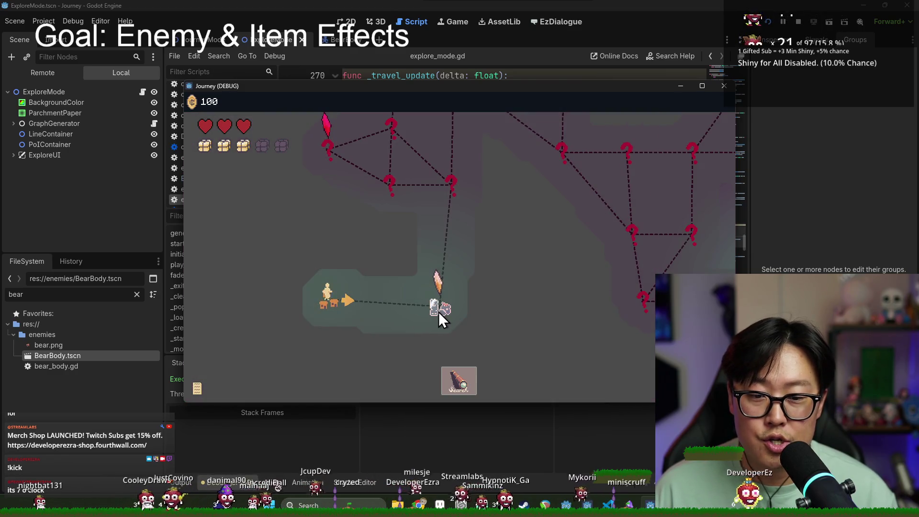
{"action": "left_click", "coordinate": [439, 312]}
{"action": "left_click", "coordinate": [456, 303]}
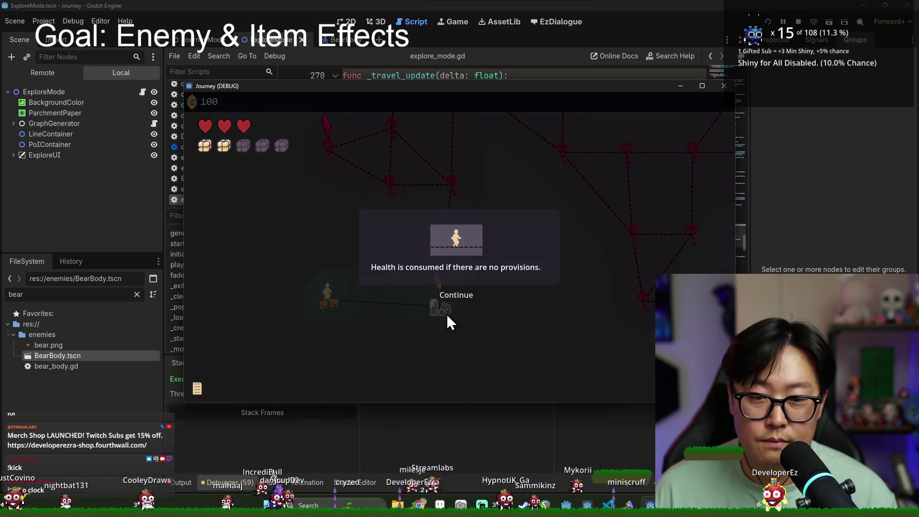
{"action": "left_click", "coordinate": [446, 314]}
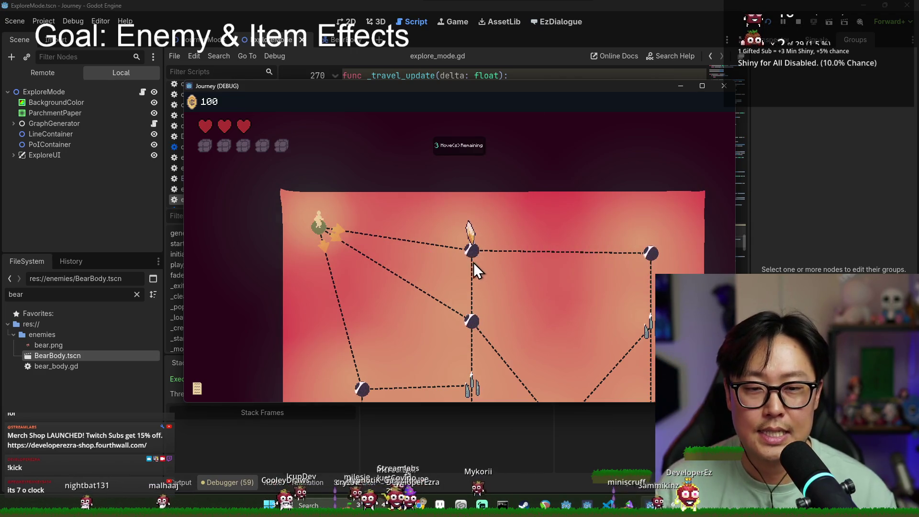
Travel on, pick an upgrade card, keep going until the run ends at 3/20, and restart.
{"action": "left_click", "coordinate": [472, 263]}
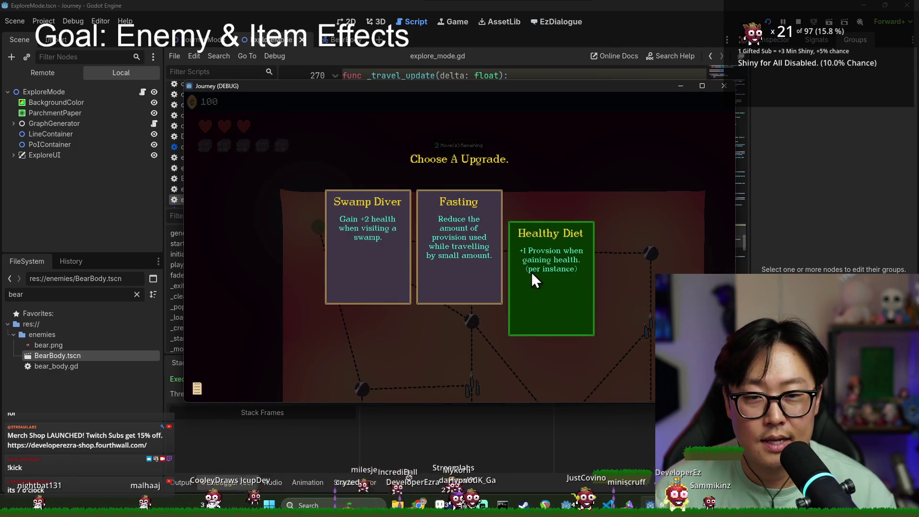
{"action": "left_click", "coordinate": [475, 248]}
{"action": "left_click", "coordinate": [473, 325]}
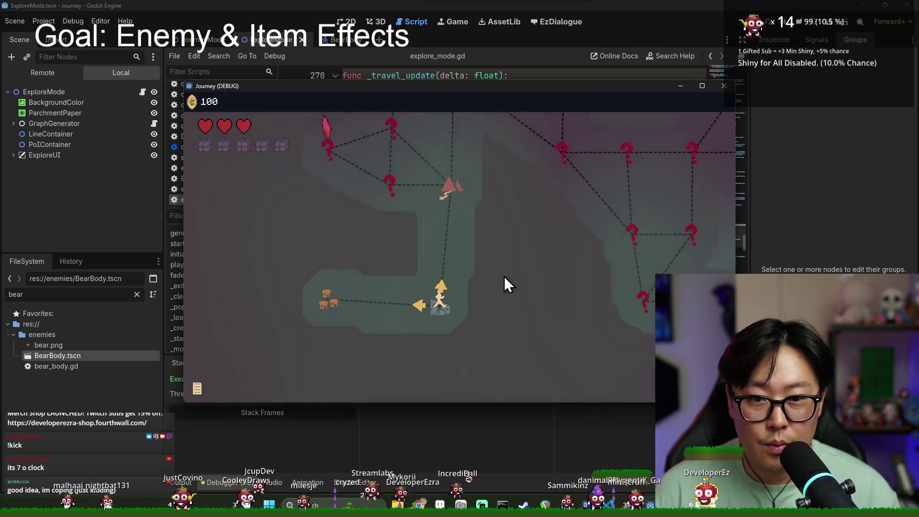
{"action": "left_click", "coordinate": [452, 189]}
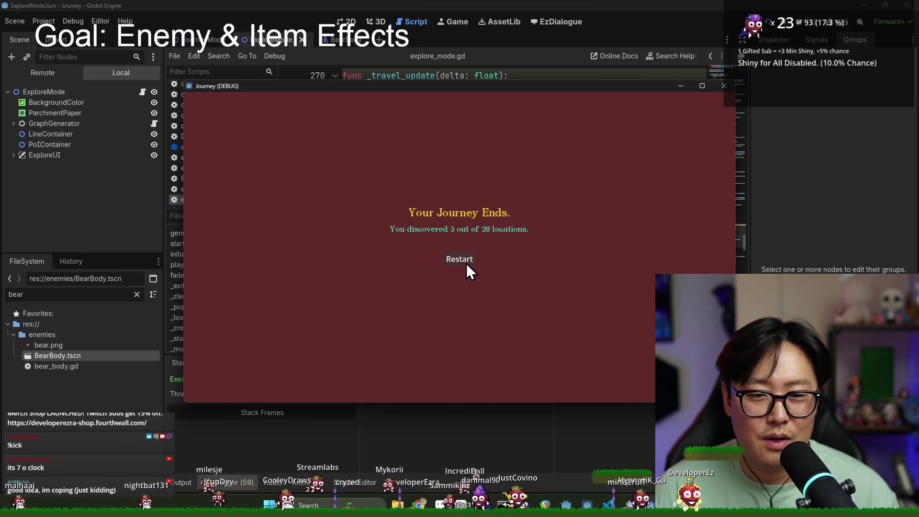
{"action": "left_click", "coordinate": [467, 264]}
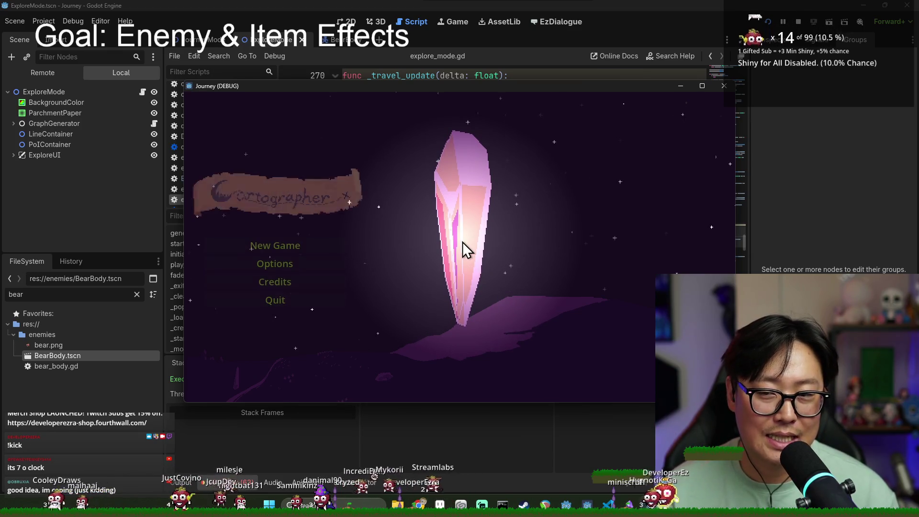
Start a New Game on a fresh map and travel to the first connected node.
{"action": "left_click", "coordinate": [330, 244]}
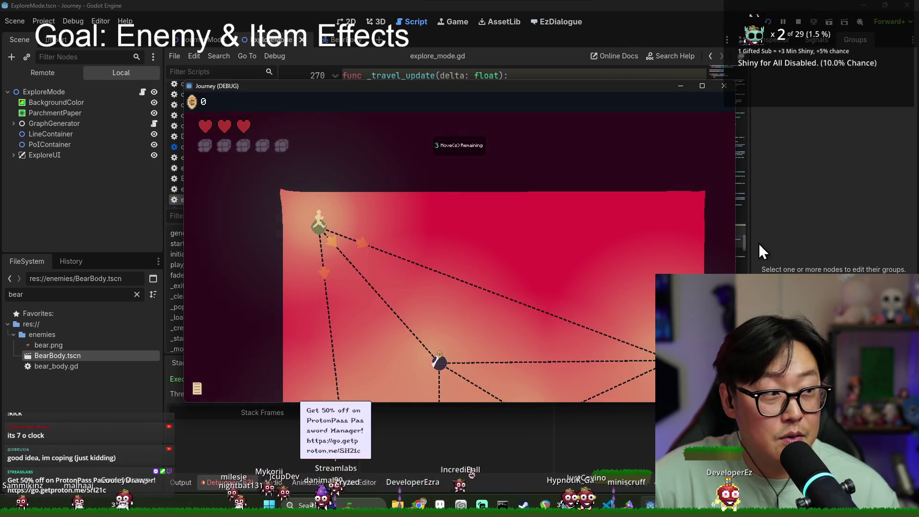
{"action": "left_click", "coordinate": [442, 364]}
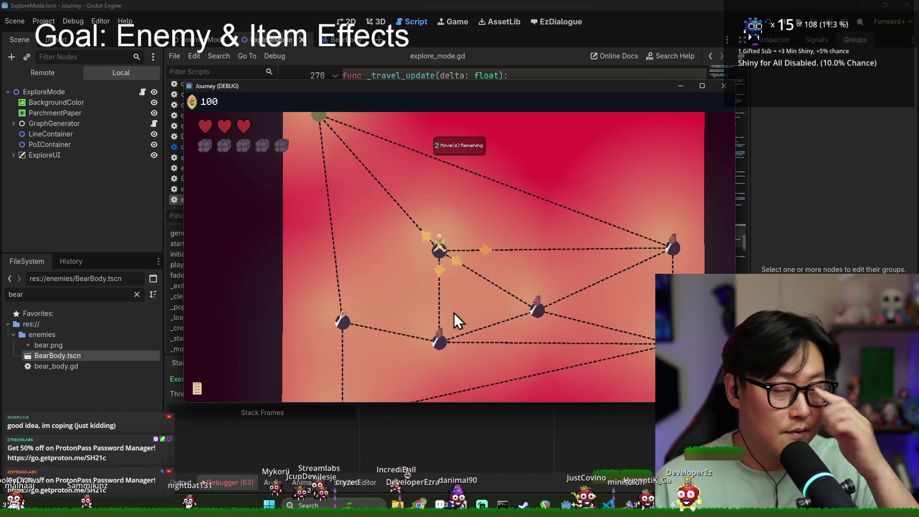
Travel up to the enemy node, then on to the bear node and defeat it.
{"action": "left_click", "coordinate": [535, 308]}
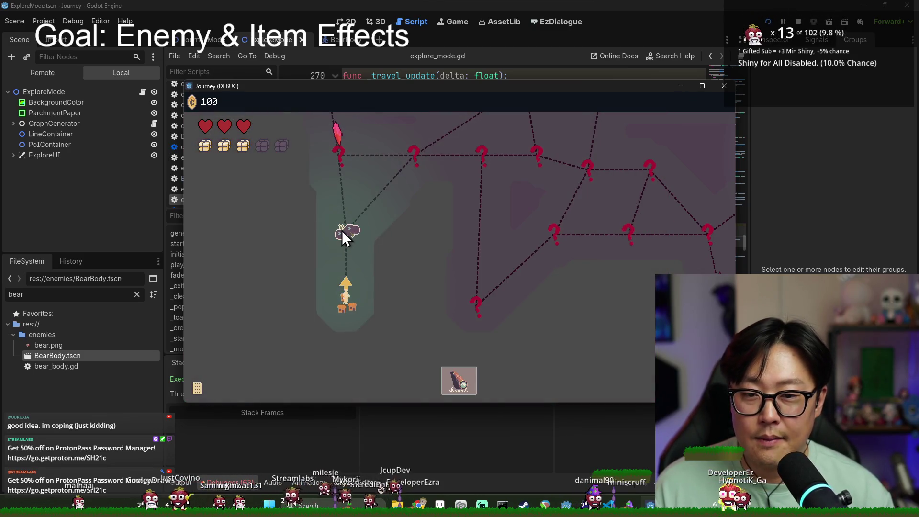
{"action": "left_click", "coordinate": [342, 230]}
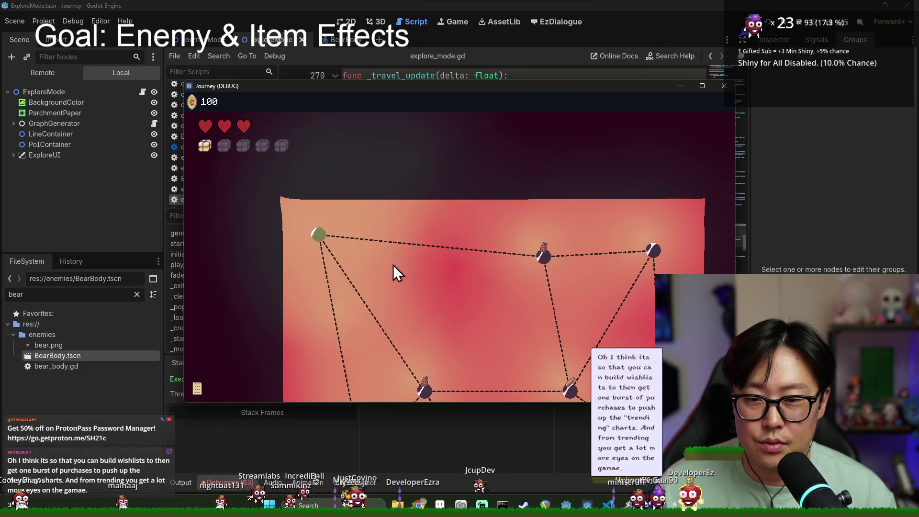
{"action": "scroll", "coordinate": [440, 270], "scroll_direction": "down", "scroll_amount": 3}
{"action": "left_click", "coordinate": [367, 336]}
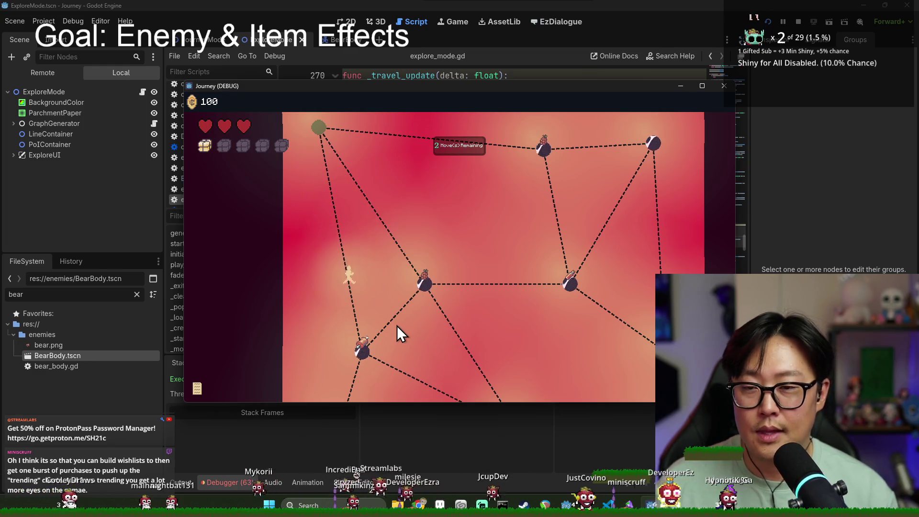
{"action": "left_click", "coordinate": [424, 285]}
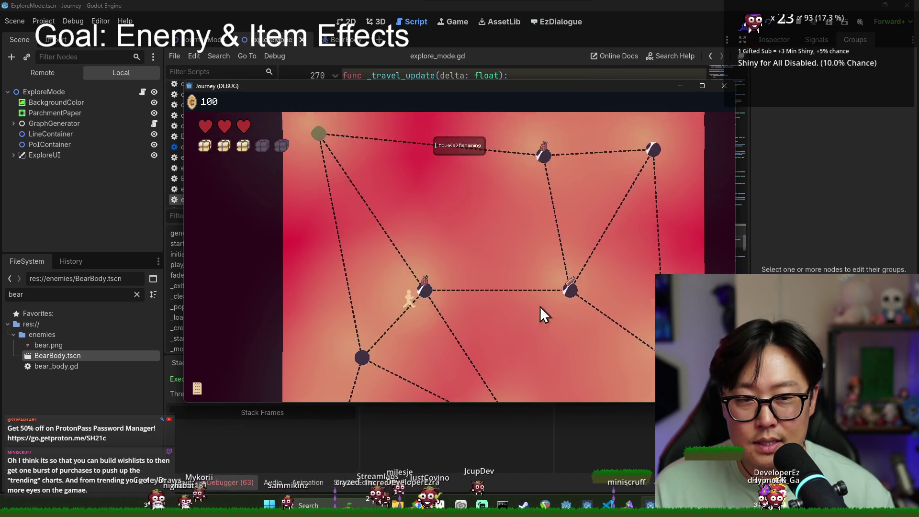
Travel through three more nodes and choose the Autophagy upgrade.
{"action": "left_click", "coordinate": [569, 326]}
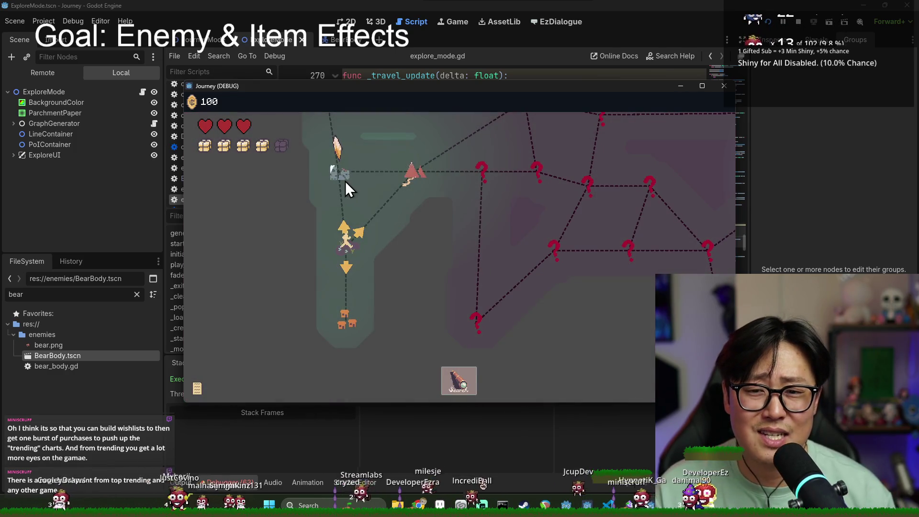
{"action": "left_click", "coordinate": [346, 182]}
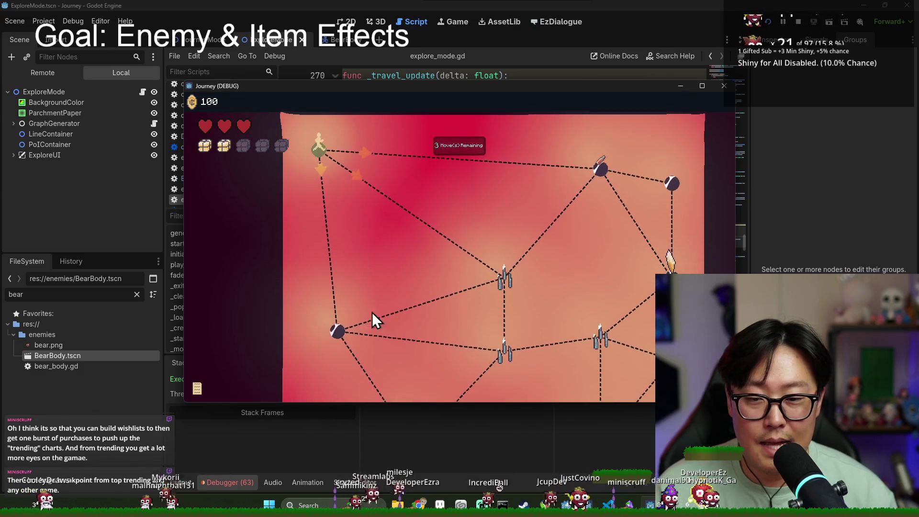
{"action": "left_click", "coordinate": [596, 171]}
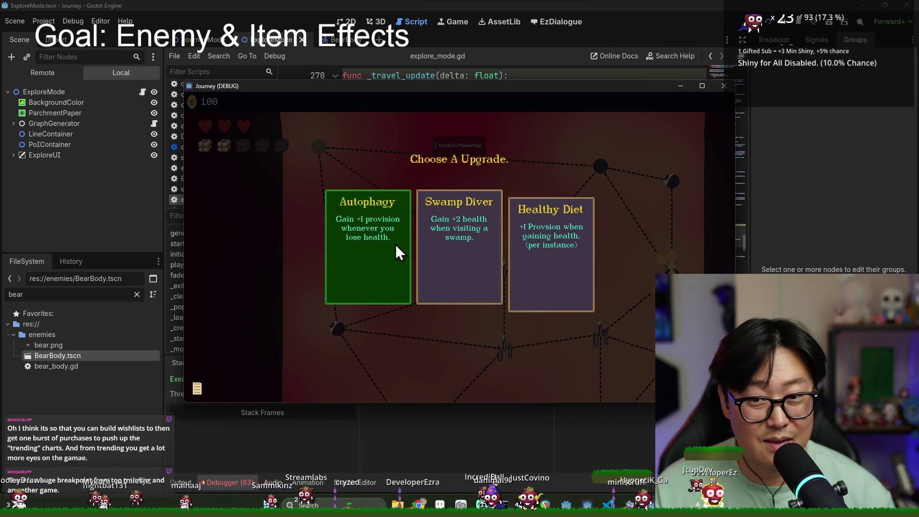
{"action": "left_click", "coordinate": [384, 243]}
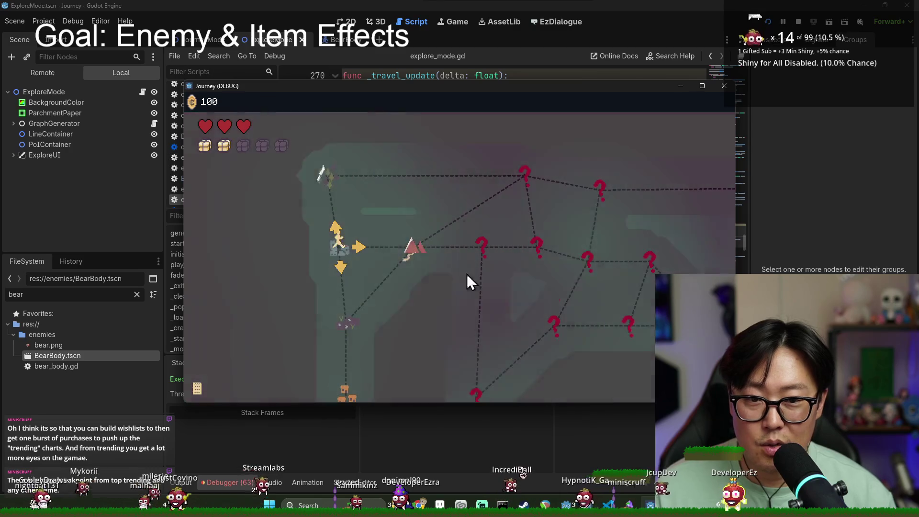
Travel to the neighbouring tent node and play its run via the upper and lower-right nodes.
{"action": "left_click", "coordinate": [404, 253]}
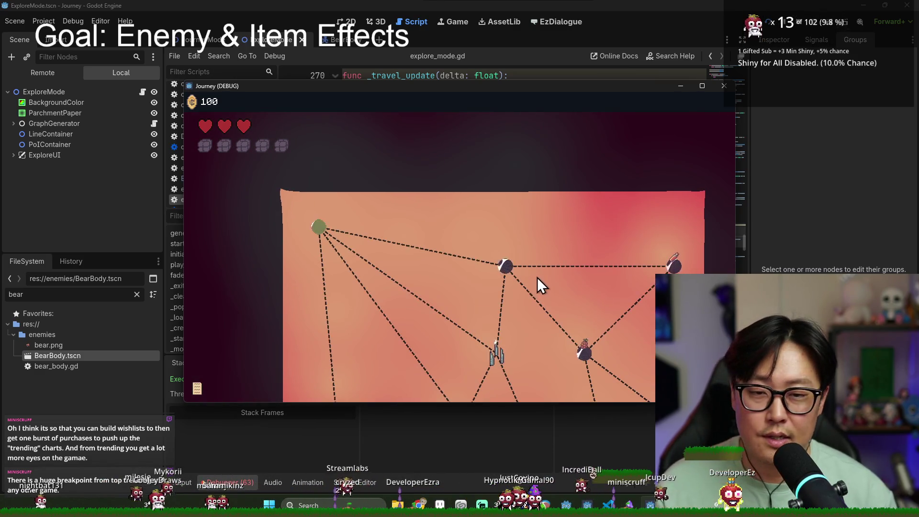
{"action": "left_click", "coordinate": [524, 230]}
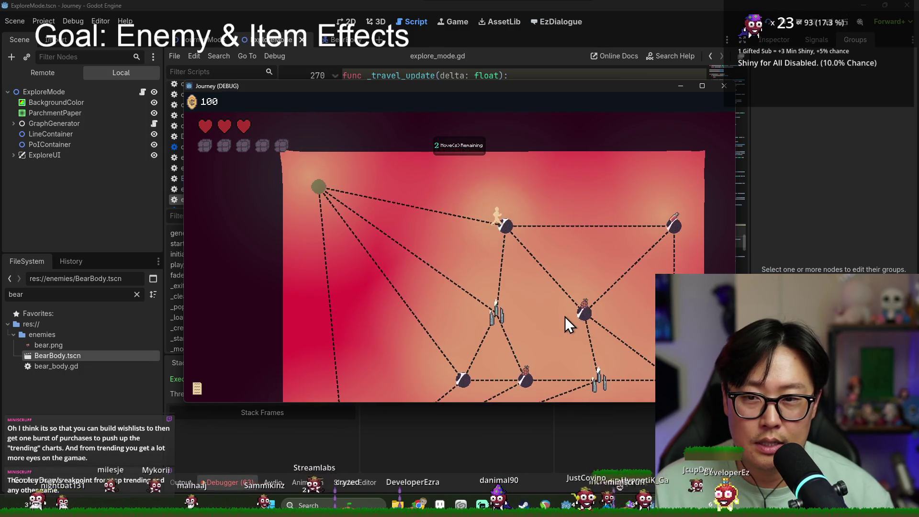
{"action": "left_click", "coordinate": [585, 314]}
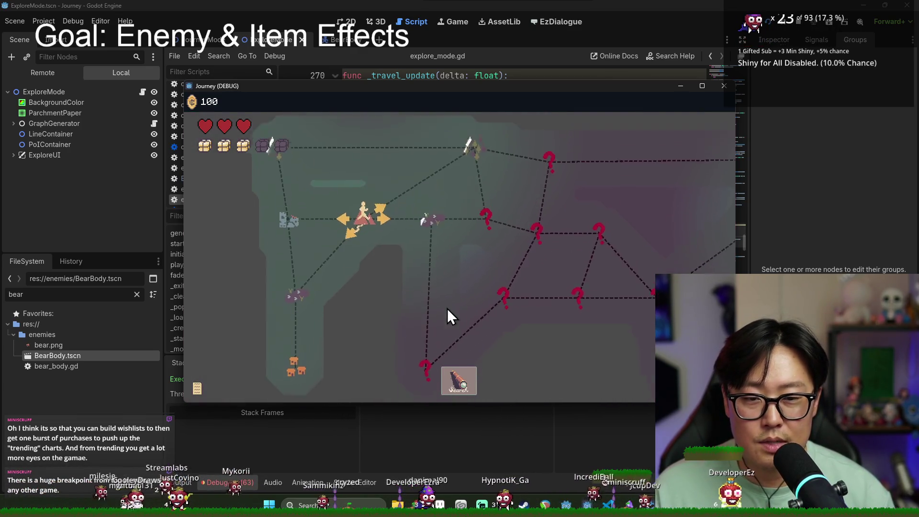
Travel to a new tent node, finish that run, then travel to the mountain node.
{"action": "left_click", "coordinate": [473, 256]}
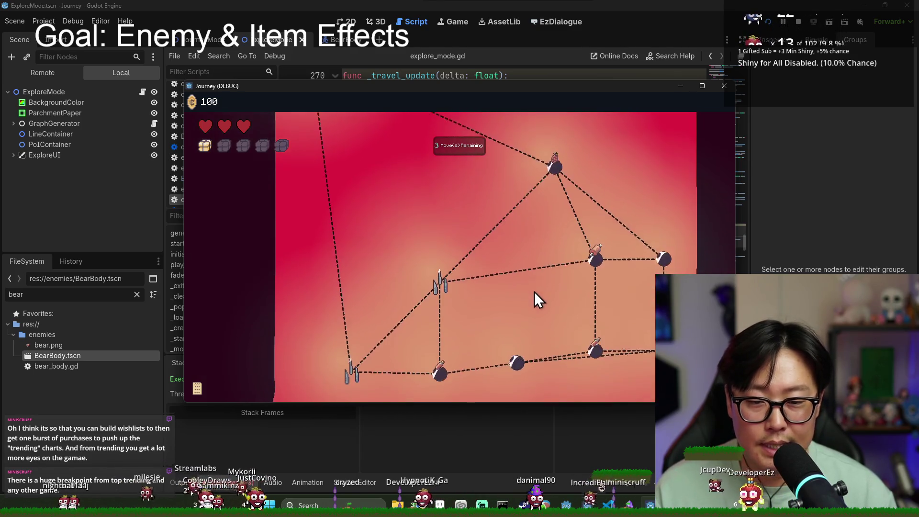
{"action": "left_click", "coordinate": [555, 197]}
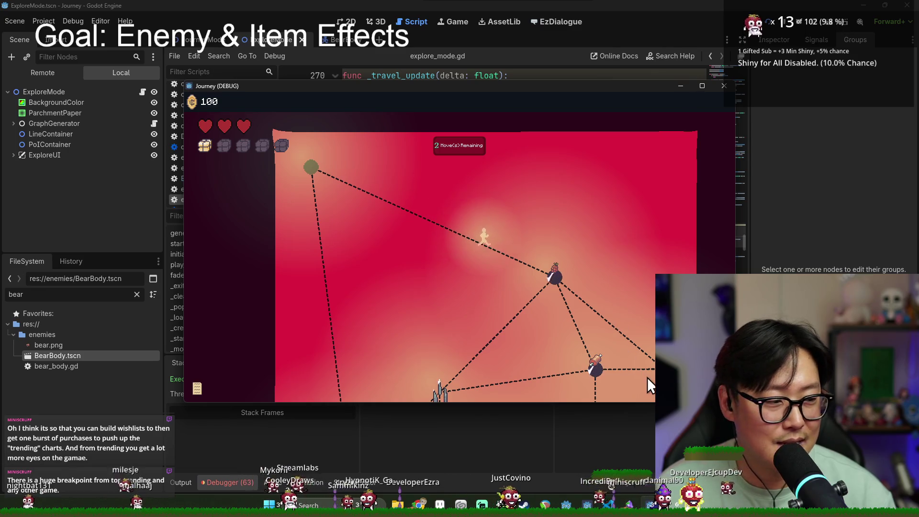
{"action": "left_click", "coordinate": [595, 368]}
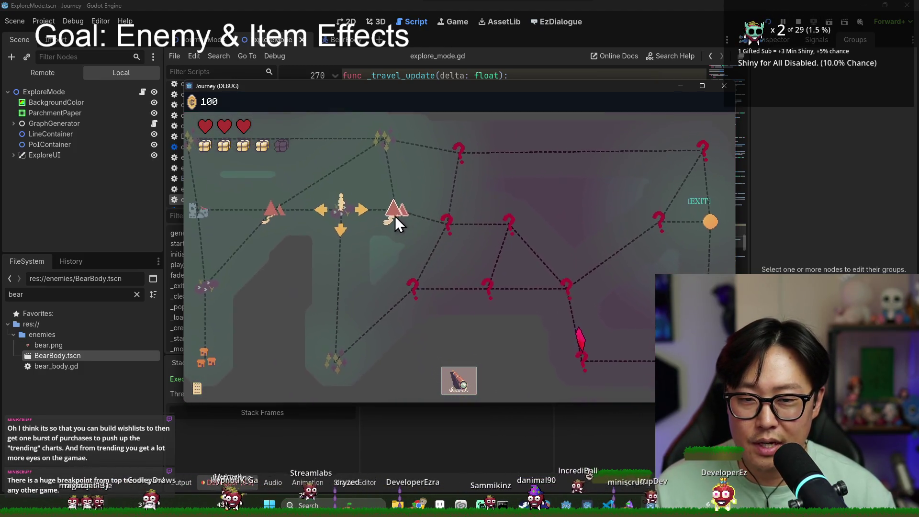
{"action": "left_click", "coordinate": [395, 216]}
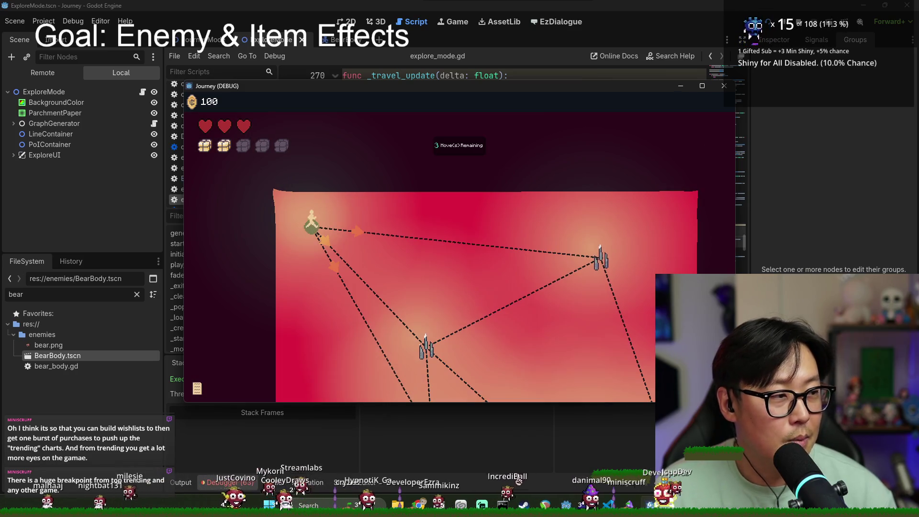
Play the mountain run through the hit, bomb and pylon nodes, then travel to the houses node.
{"action": "scroll", "coordinate": [489, 306], "scroll_direction": "down", "scroll_amount": 5}
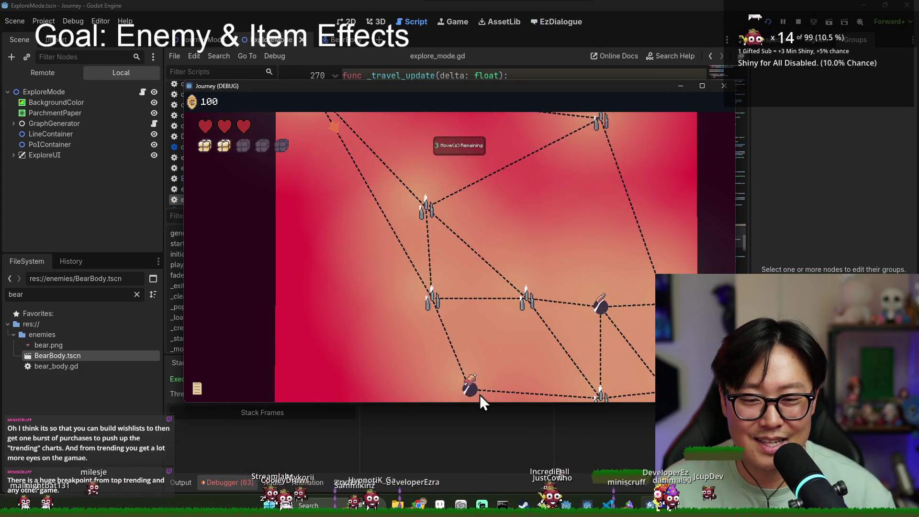
{"action": "left_click", "coordinate": [430, 299]}
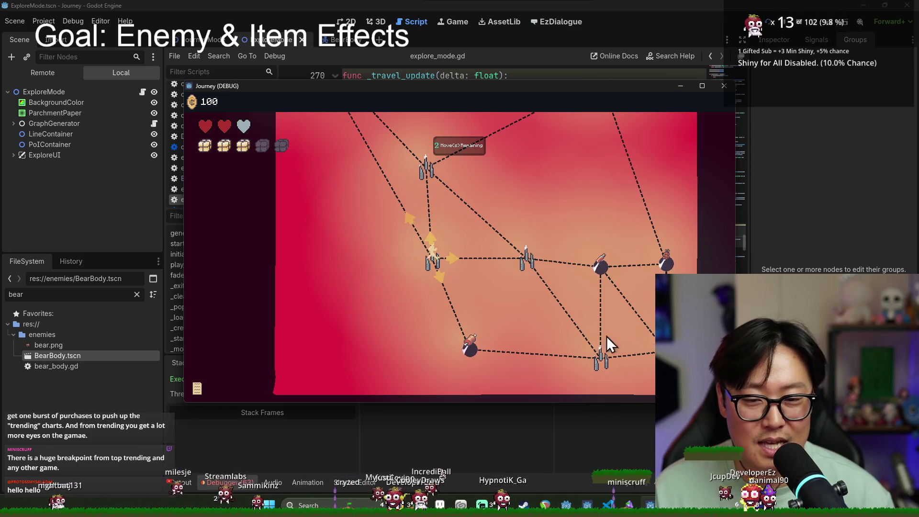
{"action": "left_click", "coordinate": [471, 348]}
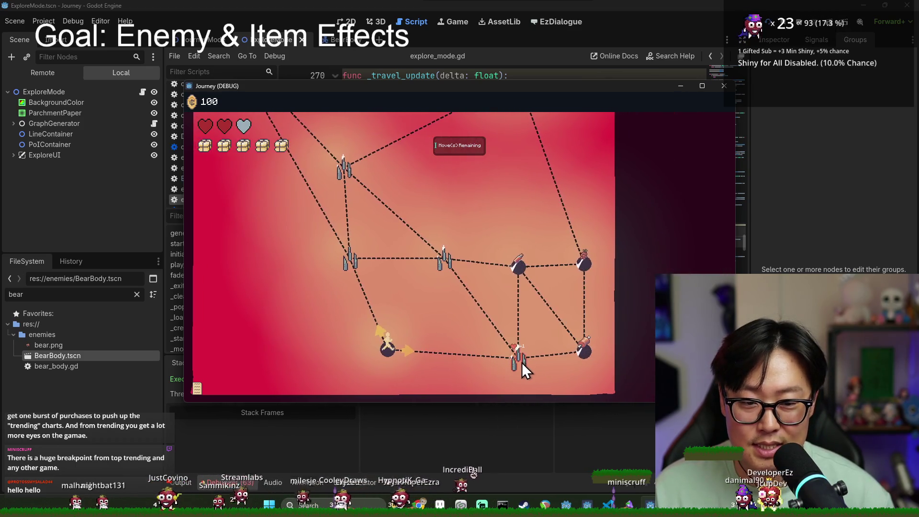
{"action": "left_click", "coordinate": [526, 360]}
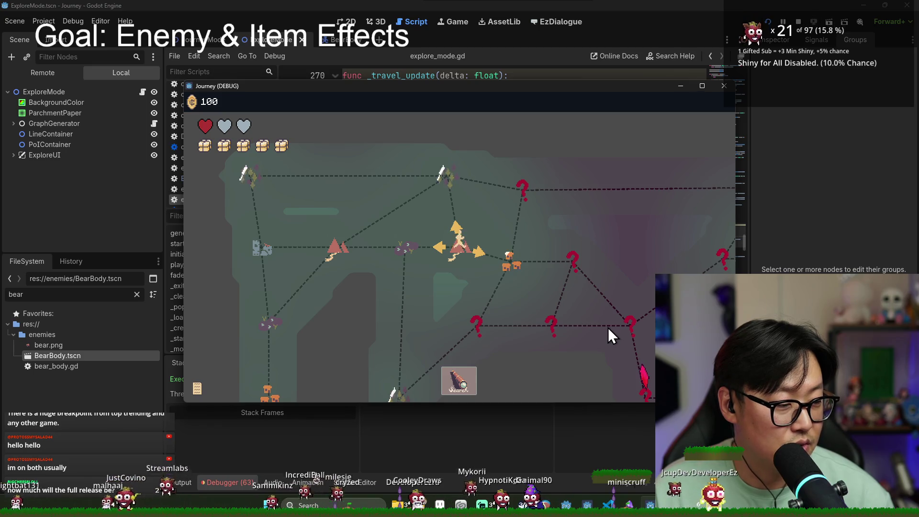
{"action": "left_click_drag", "start_coordinate": [515, 272], "coordinate": [382, 260]}
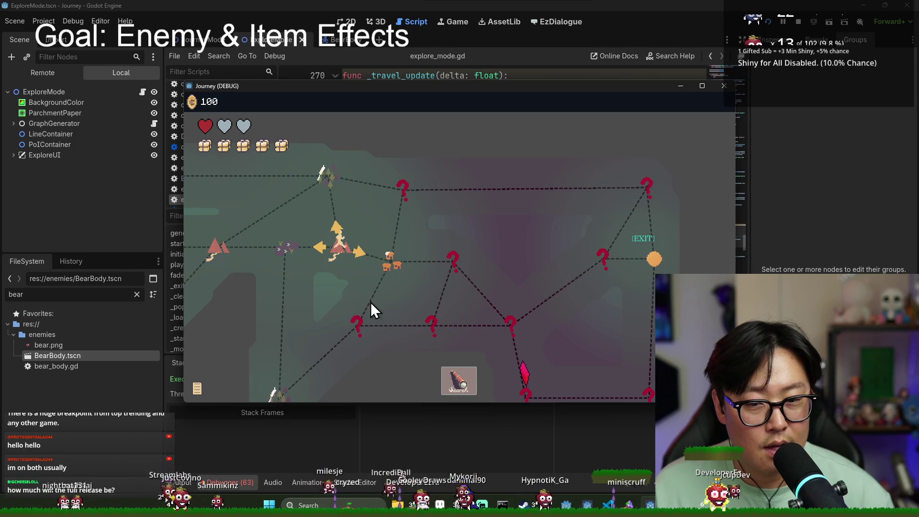
{"action": "left_click", "coordinate": [386, 269]}
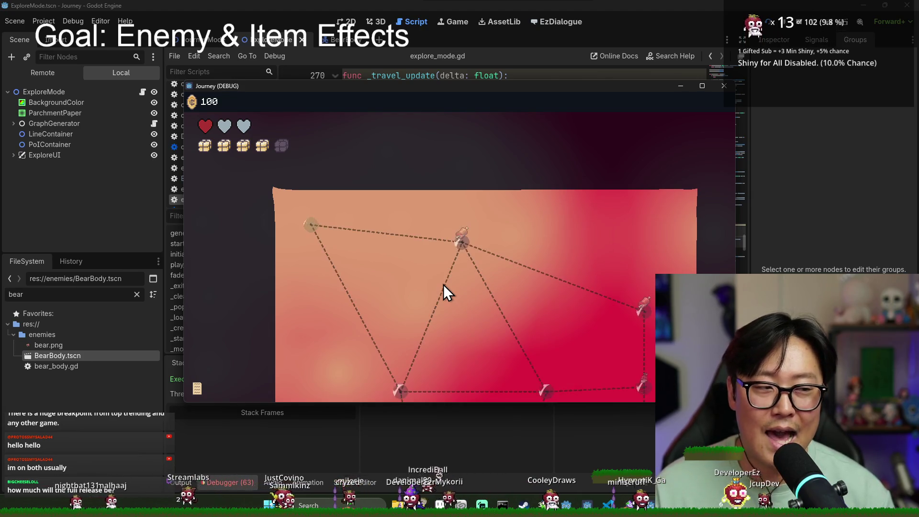
Finish the houses run by walking to the meat nodes and down the path.
{"action": "left_click", "coordinate": [457, 247]}
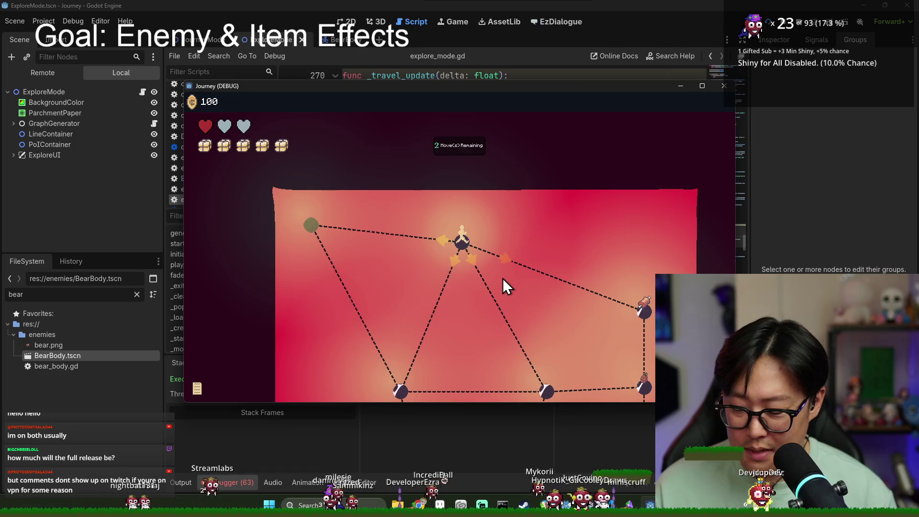
{"action": "left_click", "coordinate": [641, 310]}
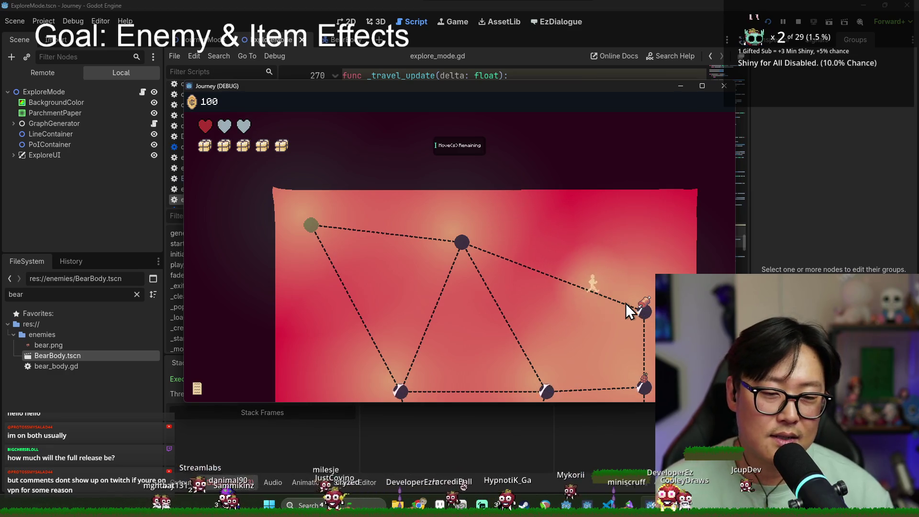
{"action": "left_click", "coordinate": [648, 355]}
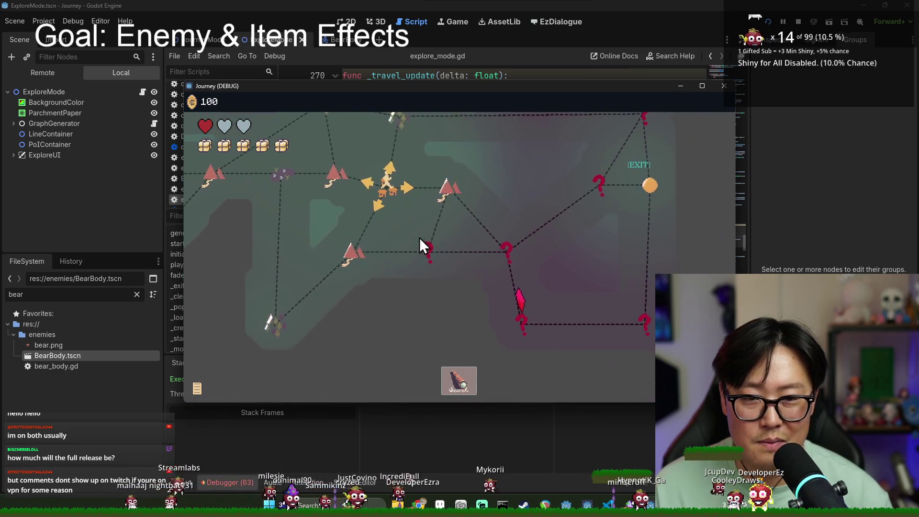
Travel to the mountain node and play its run, collecting the heart-restoring potion.
{"action": "left_click", "coordinate": [443, 191]}
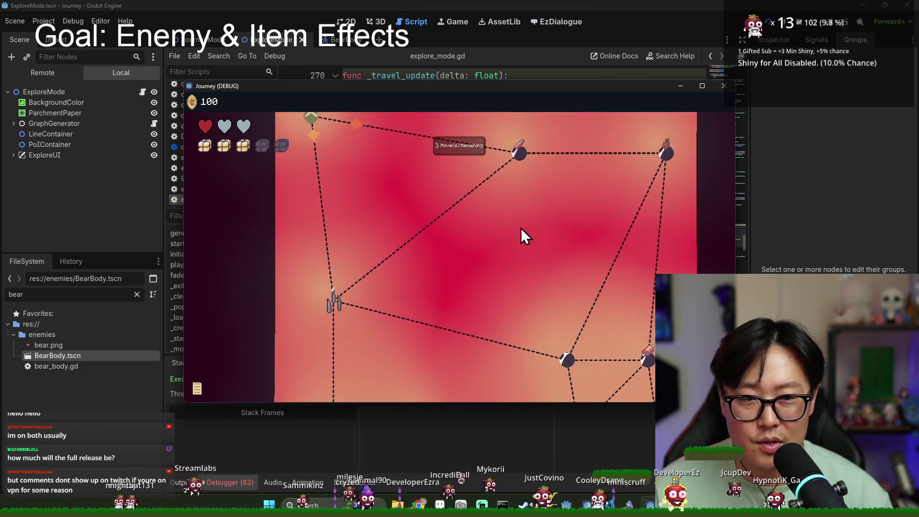
{"action": "left_click", "coordinate": [522, 166]}
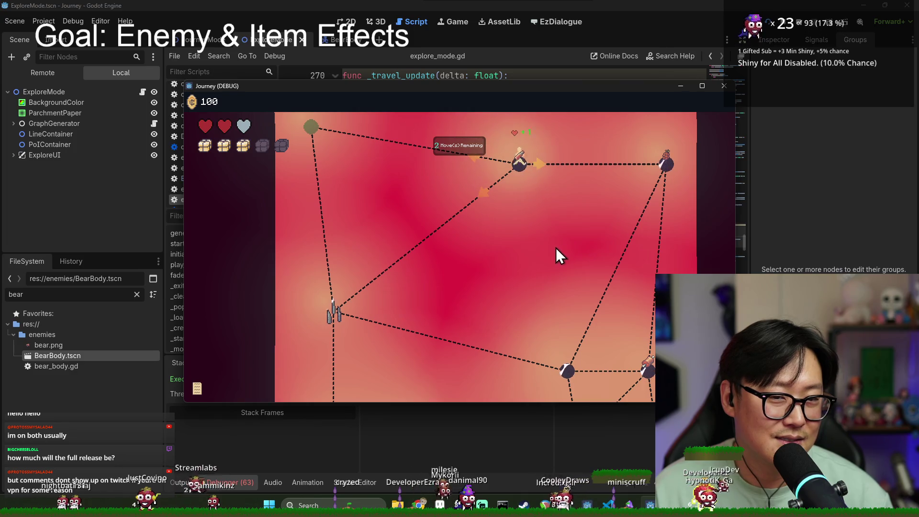
{"action": "left_click", "coordinate": [668, 165]}
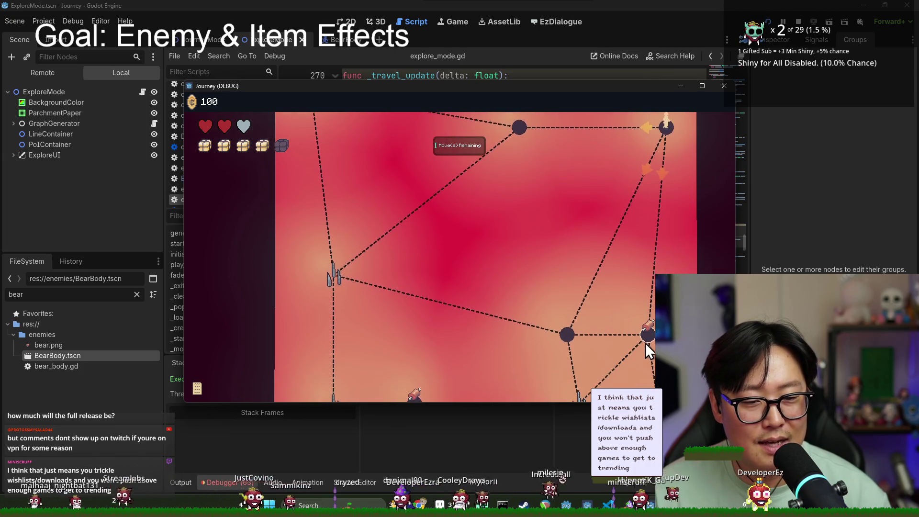
{"action": "left_click", "coordinate": [646, 343]}
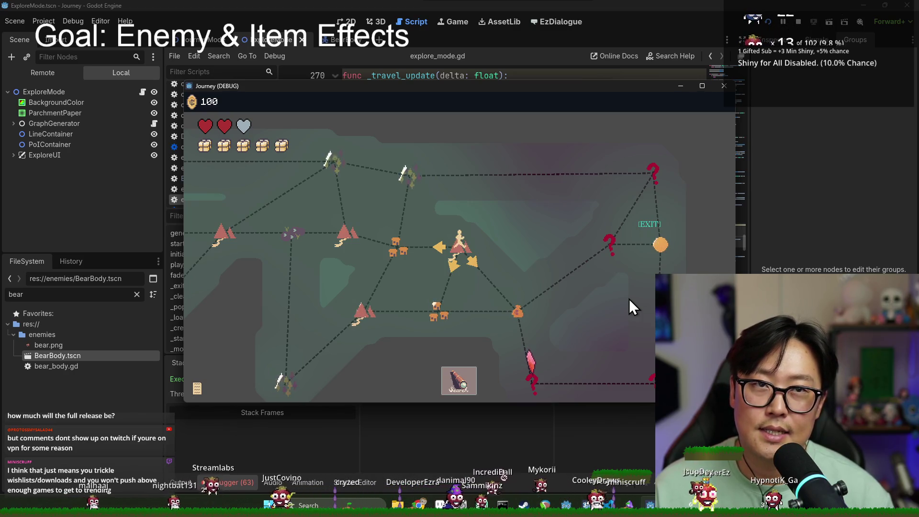
Use the arrow keys to move off the tent to the money-bag node, starting a run.
{"action": "key", "text": "Down"}
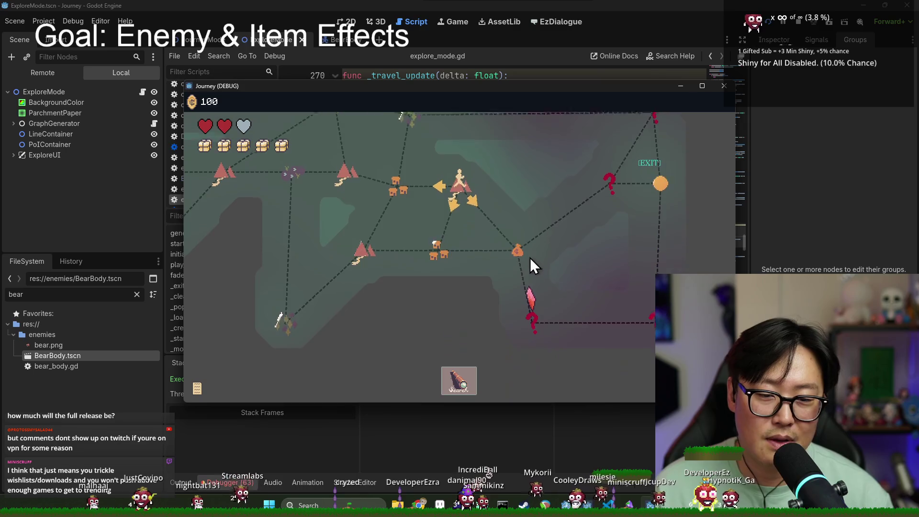
{"action": "key", "text": "Right"}
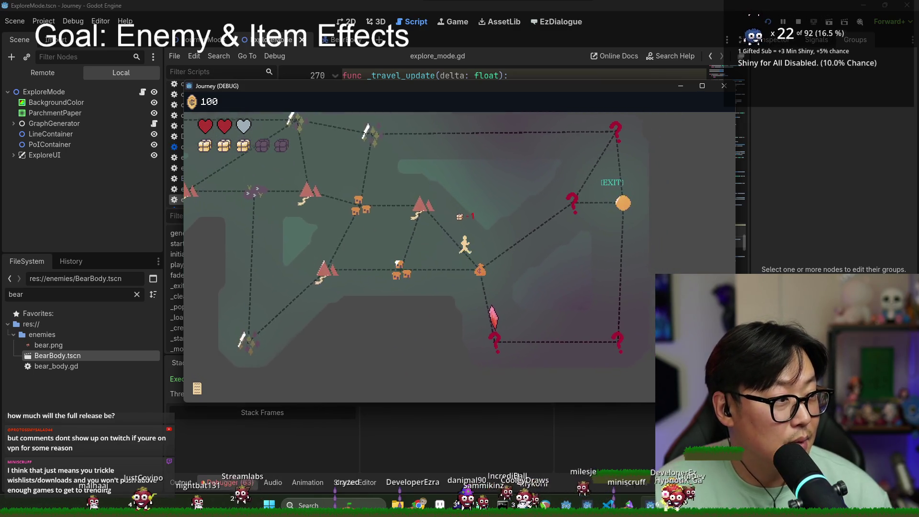
{"action": "key", "text": "Down"}
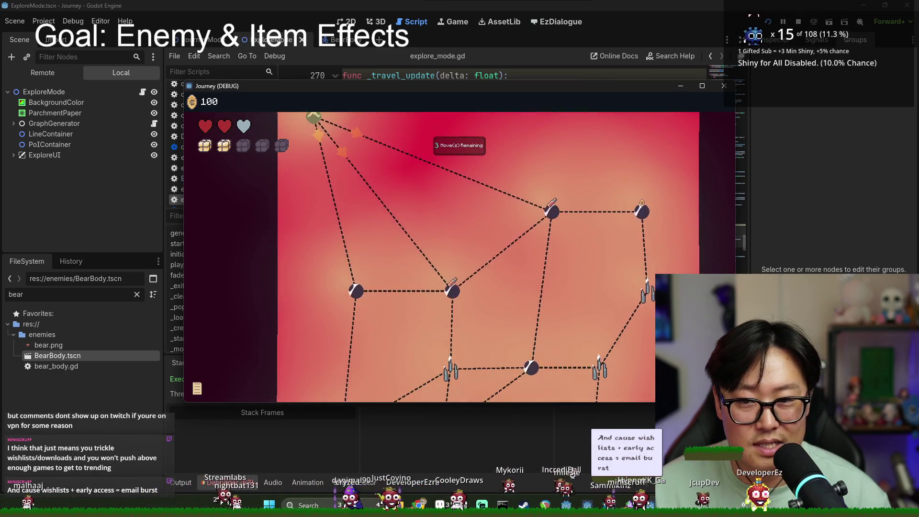
Finish the current run through three nodes, reaching 200 coins.
{"action": "left_click", "coordinate": [452, 274]}
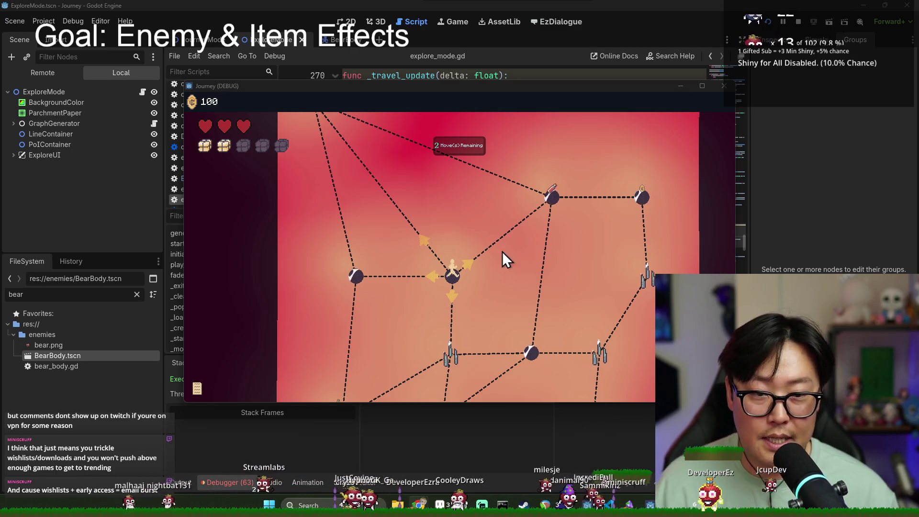
{"action": "left_click", "coordinate": [550, 198]}
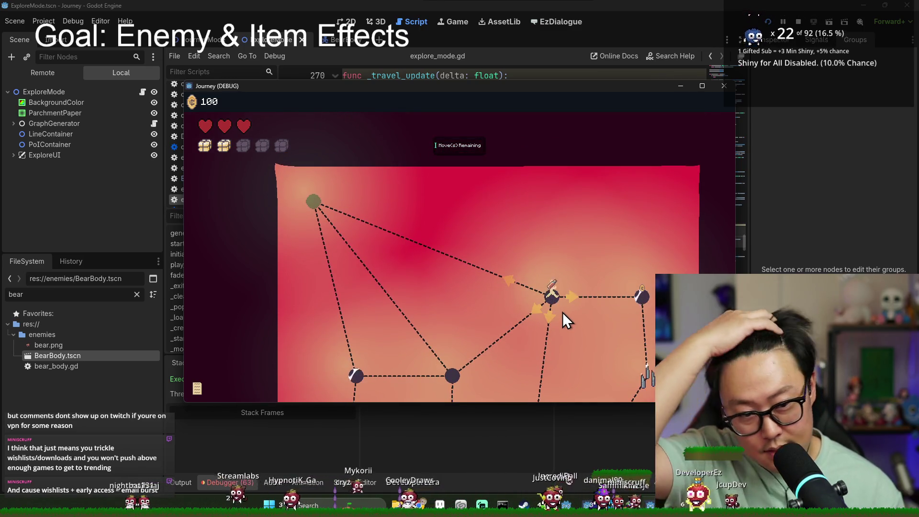
{"action": "left_click", "coordinate": [642, 296]}
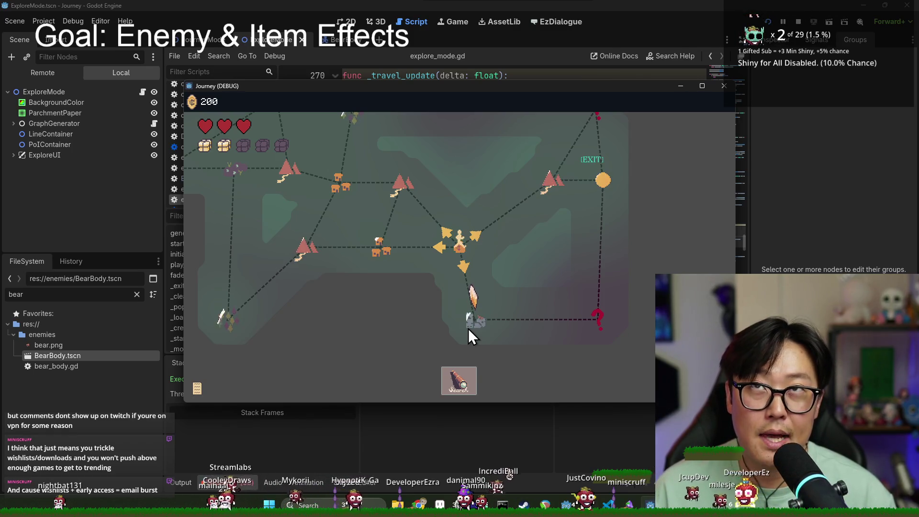
Travel to the stone node and walk the new run's left path past the dagger, losing a heart.
{"action": "left_click", "coordinate": [468, 329]}
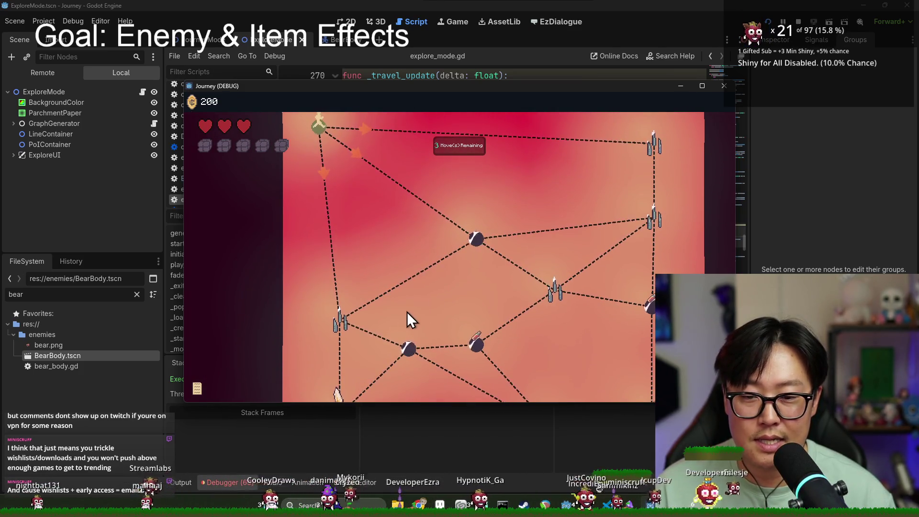
{"action": "left_click", "coordinate": [345, 324]}
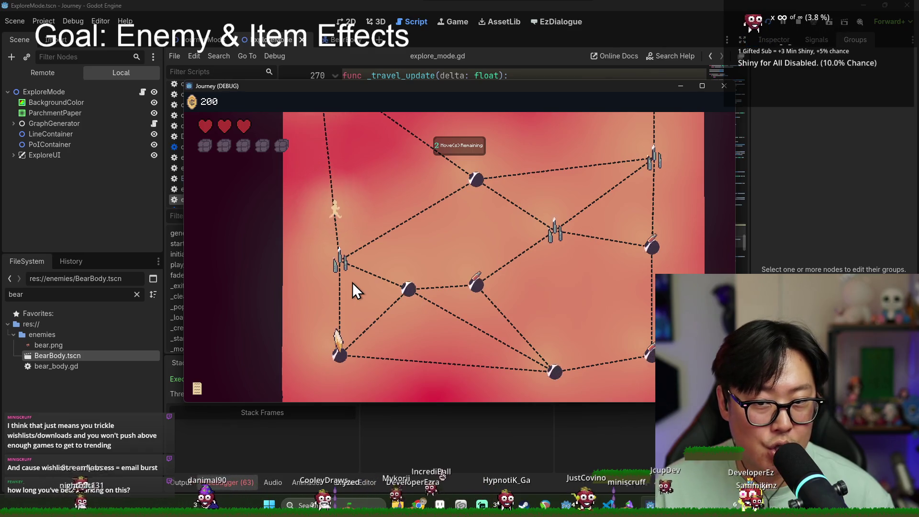
{"action": "left_click", "coordinate": [342, 355]}
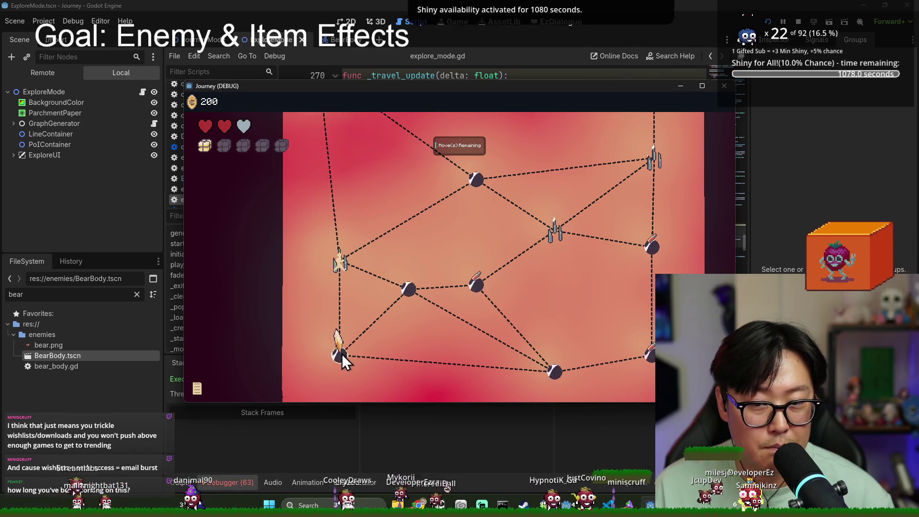
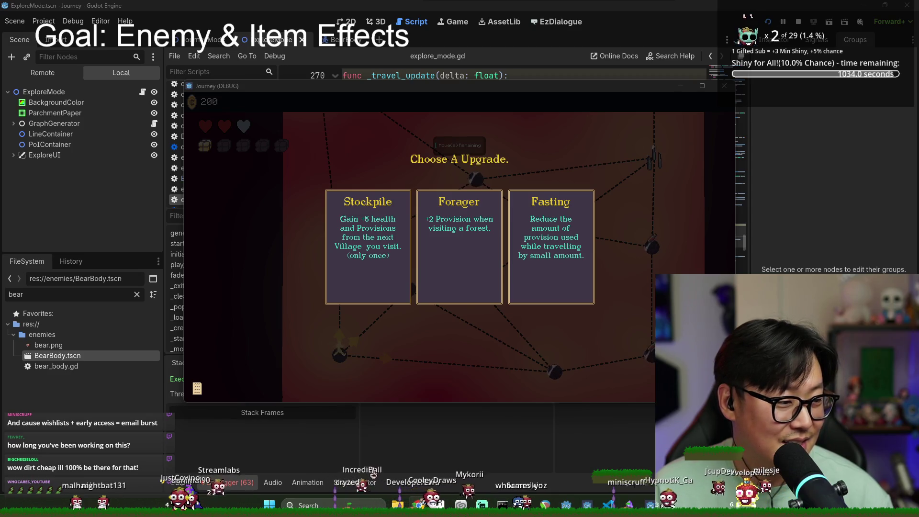
Pick the Forager upgrade card and move the player to the neighbouring node.
{"action": "left_click", "coordinate": [440, 242]}
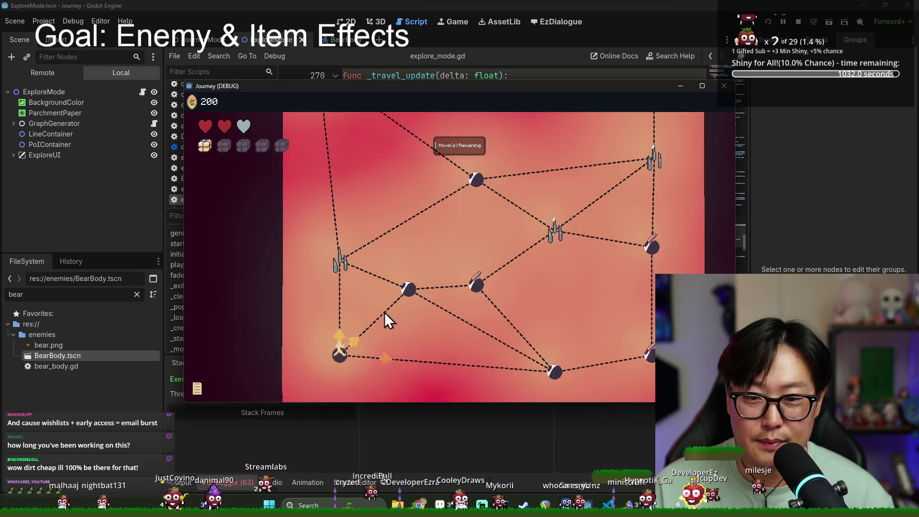
{"action": "left_click", "coordinate": [559, 369]}
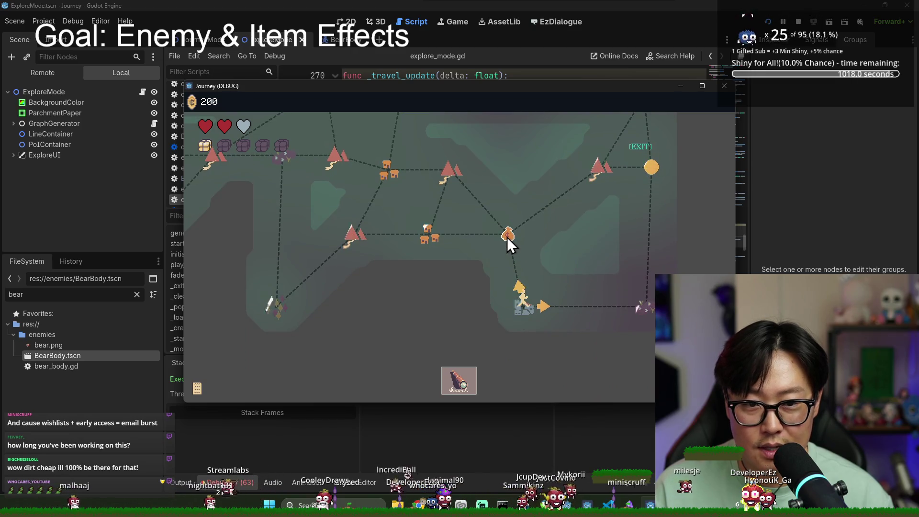
Travel via the campfire, an encounter and the mountain node, then advance to the next area.
{"action": "left_click", "coordinate": [507, 237]}
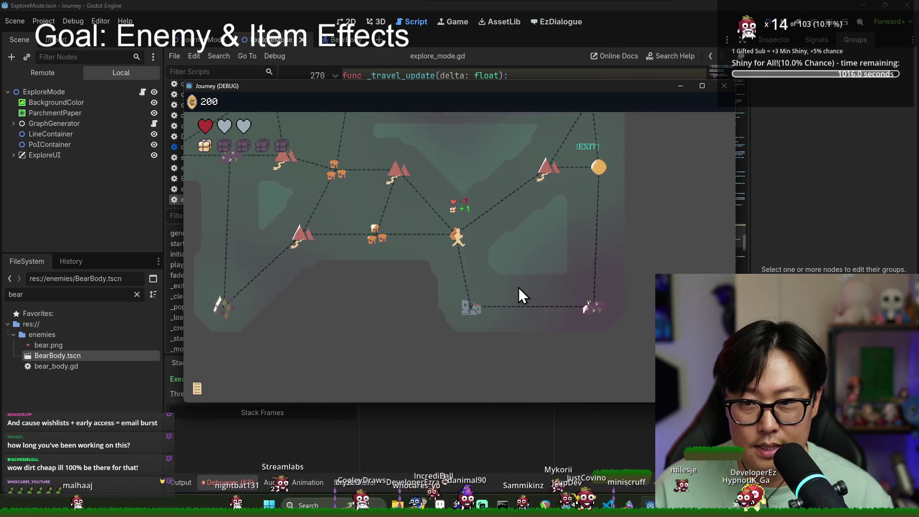
{"action": "left_click", "coordinate": [470, 378]}
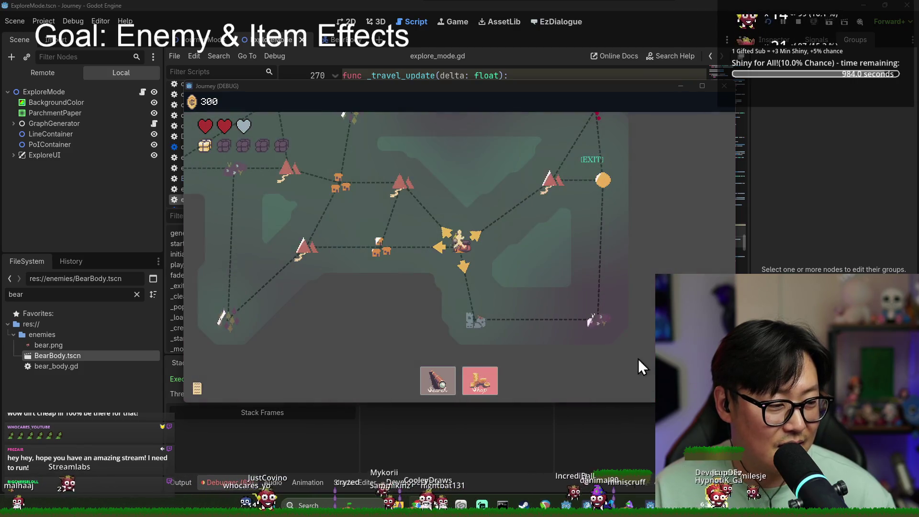
{"action": "scroll", "coordinate": [562, 302], "scroll_direction": "up", "scroll_amount": 3}
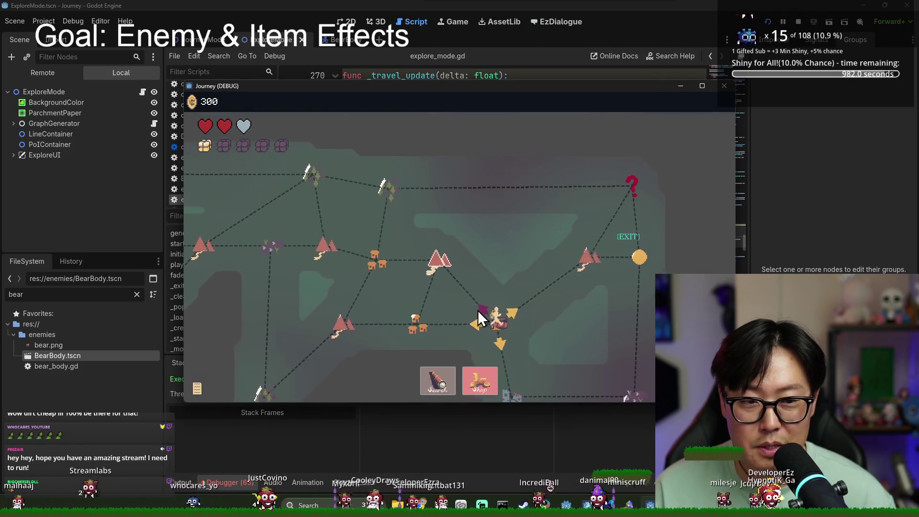
{"action": "left_click", "coordinate": [485, 308]}
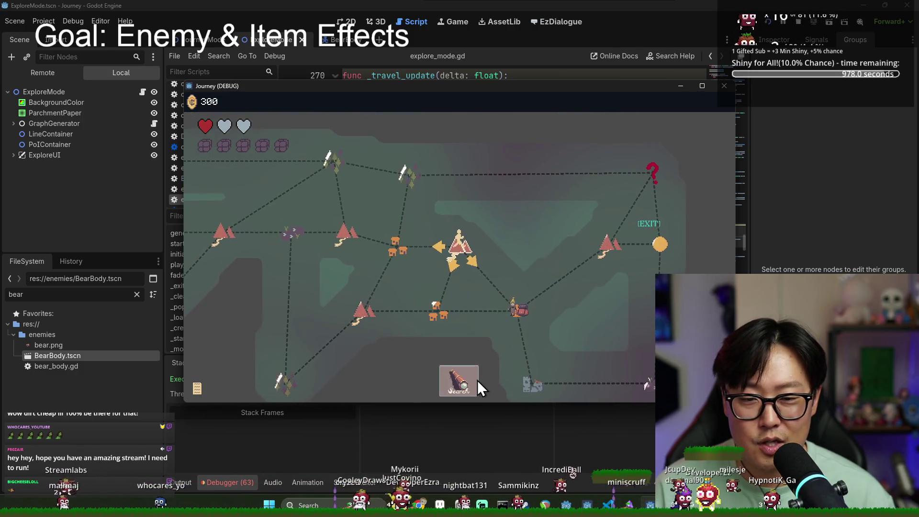
{"action": "left_click", "coordinate": [459, 383]}
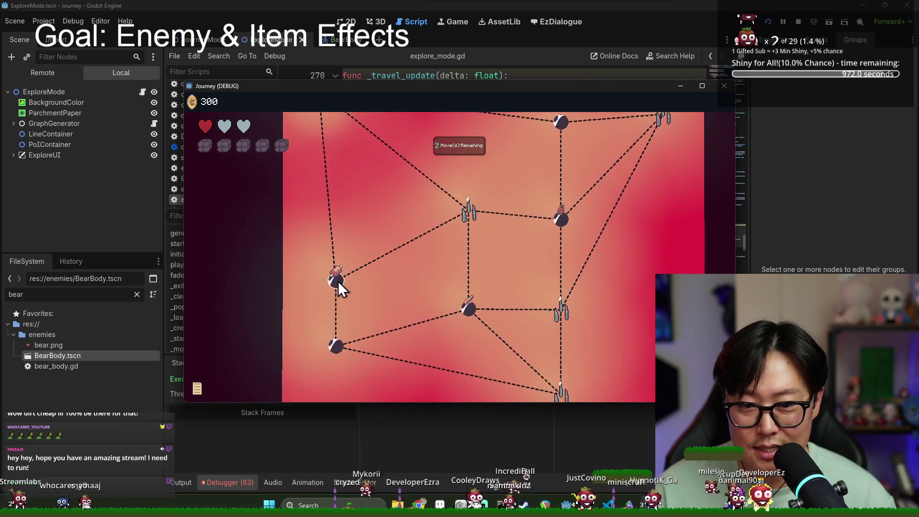
Move through the meat, bottom-left and centre nodes, then advance to the next area's map.
{"action": "left_click", "coordinate": [337, 280]}
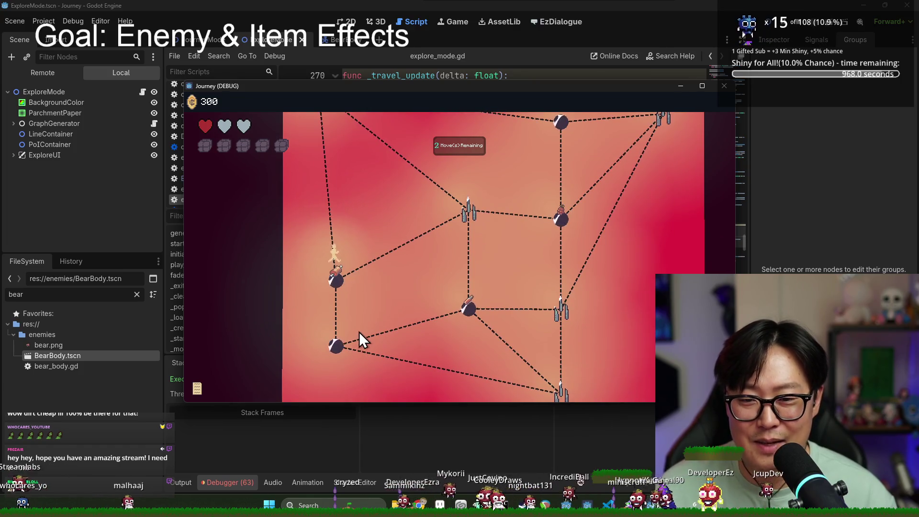
{"action": "left_click", "coordinate": [337, 345]}
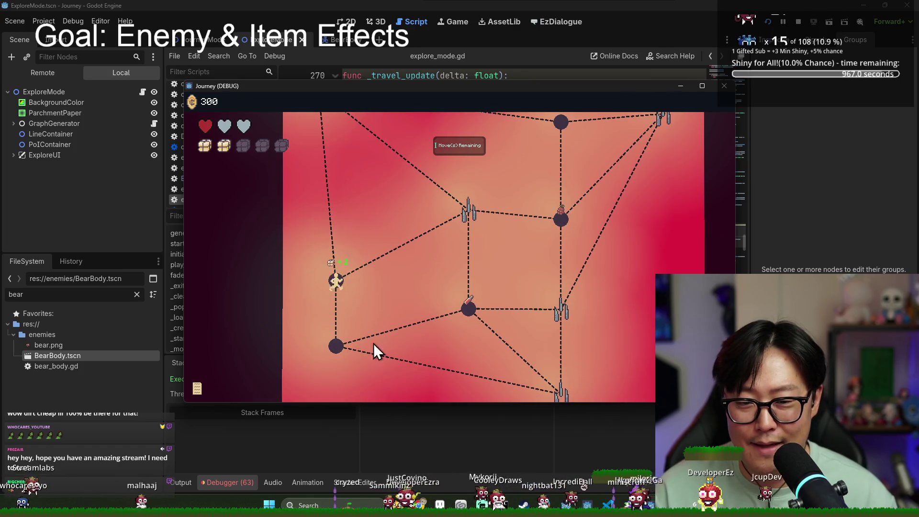
{"action": "left_click", "coordinate": [468, 310]}
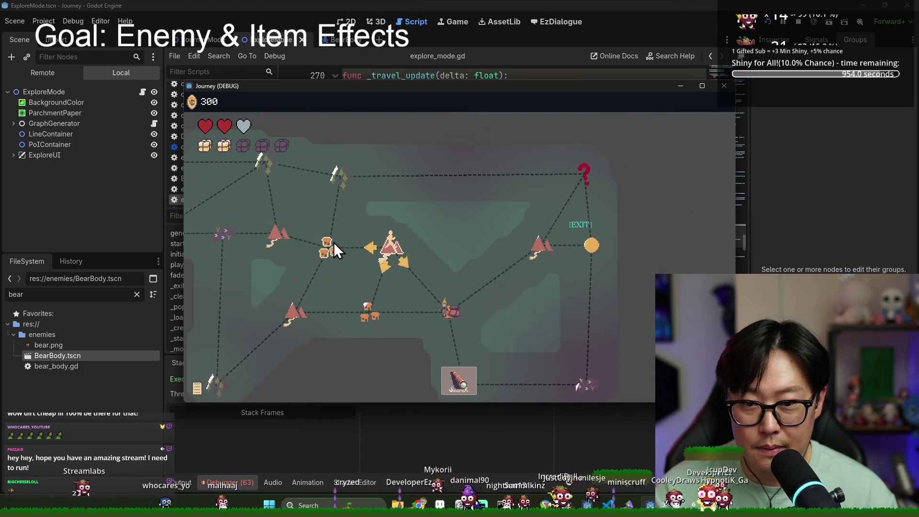
{"action": "left_click", "coordinate": [334, 243]}
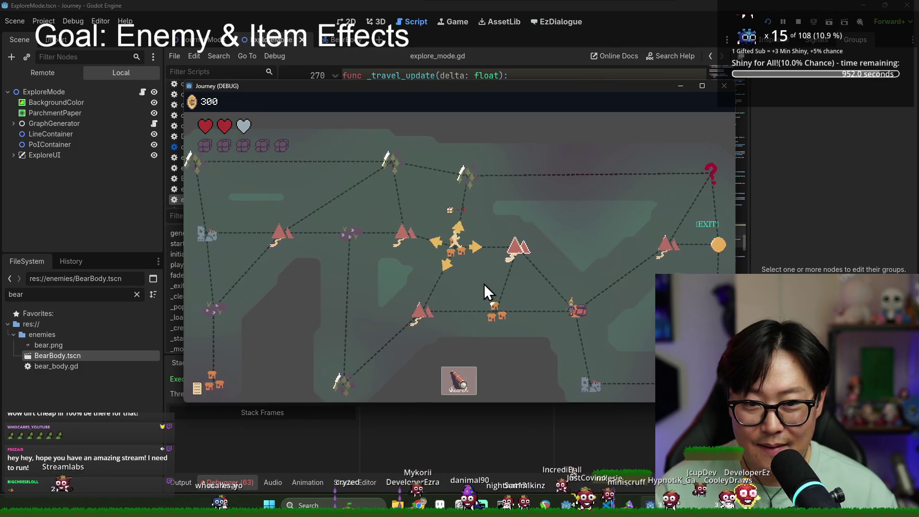
{"action": "left_click", "coordinate": [447, 377]}
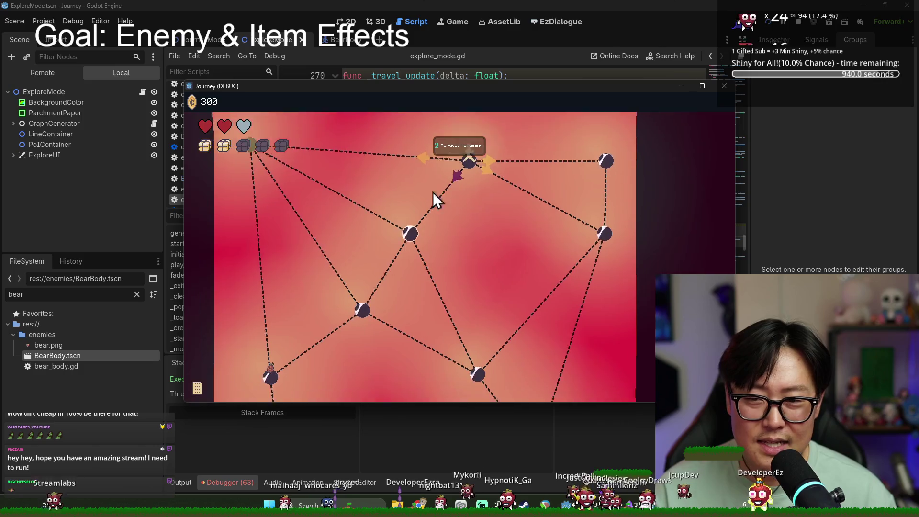
Move across the new map's lower-left and upper nodes until the bear approaches and the error triggers.
{"action": "left_click", "coordinate": [433, 192]}
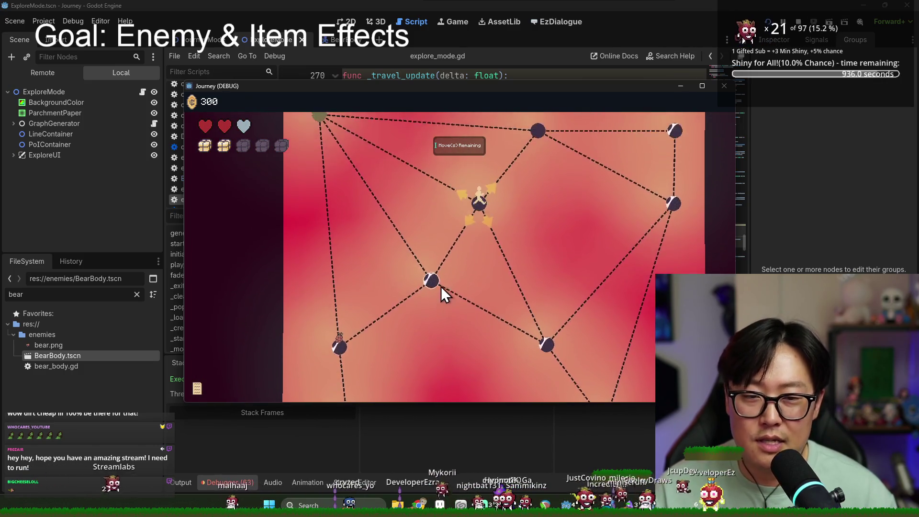
{"action": "left_click", "coordinate": [432, 305]}
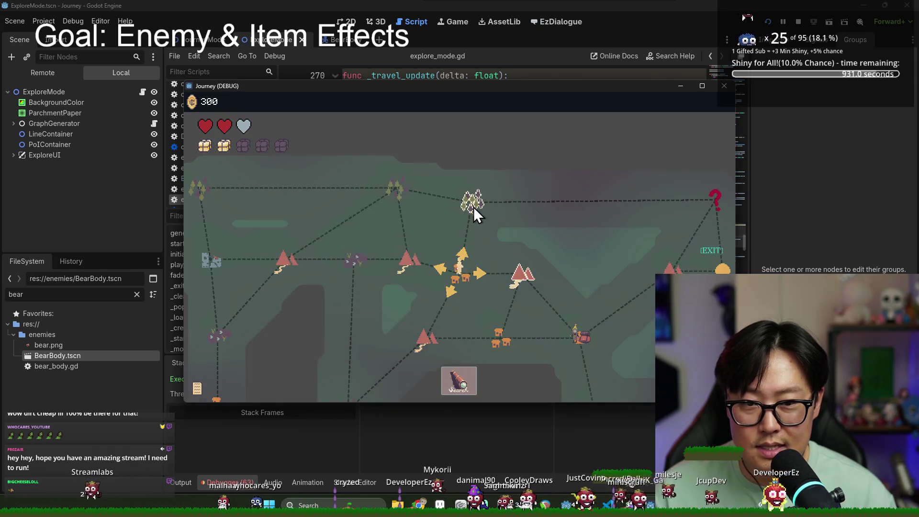
{"action": "left_click", "coordinate": [473, 207]}
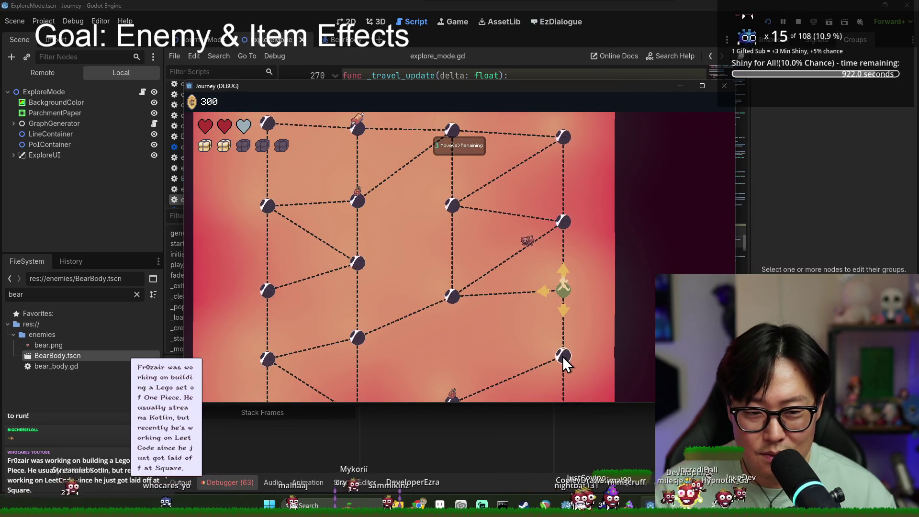
{"action": "left_click", "coordinate": [563, 355]}
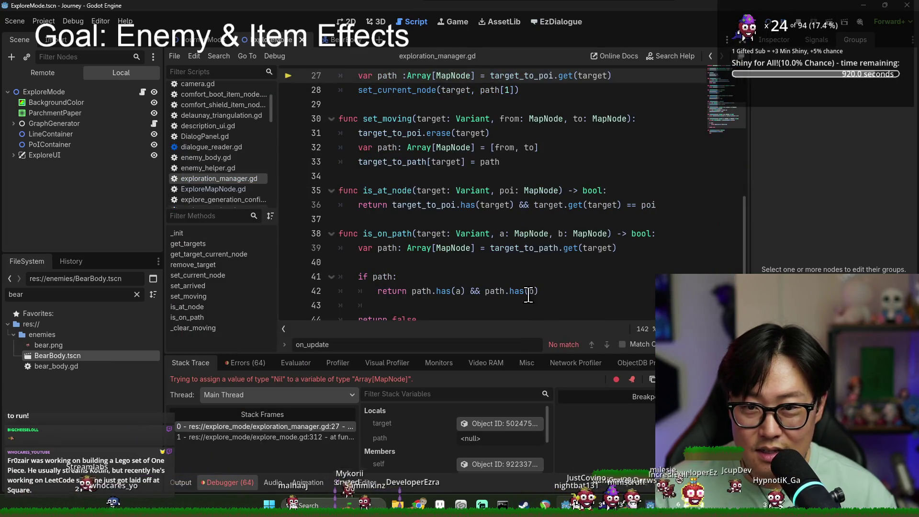
Go to the set_arrived declaration and select its target parameter.
{"action": "scroll", "coordinate": [436, 226], "scroll_direction": "up", "scroll_amount": 1}
{"action": "scroll", "coordinate": [406, 225], "scroll_direction": "up", "scroll_amount": 2}
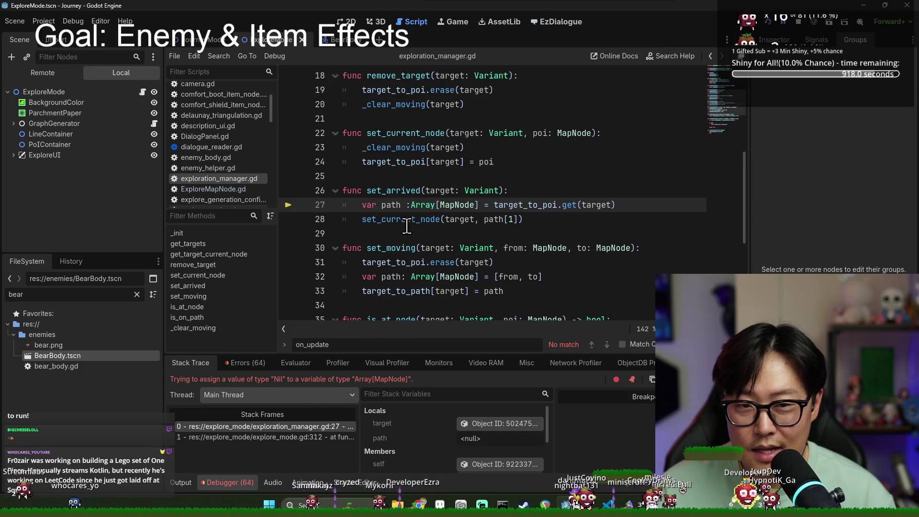
{"action": "left_click", "coordinate": [388, 190]}
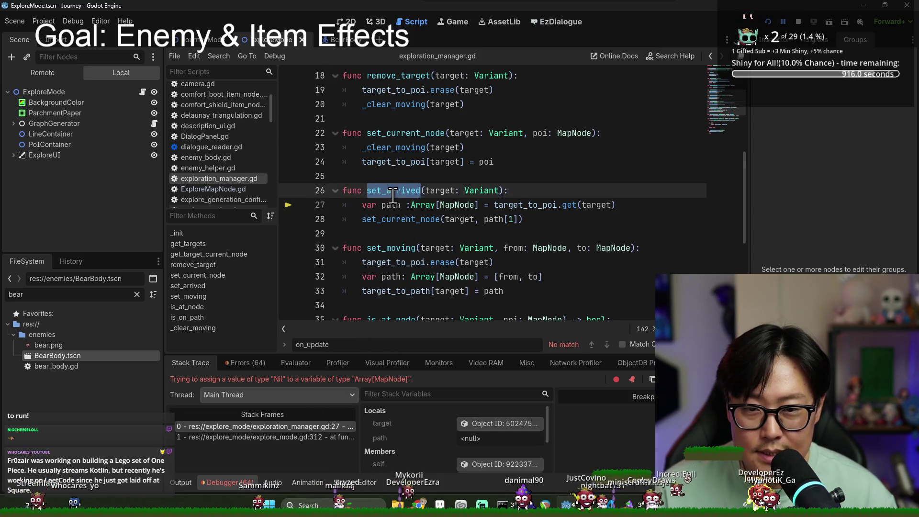
{"action": "double_click", "coordinate": [438, 190]}
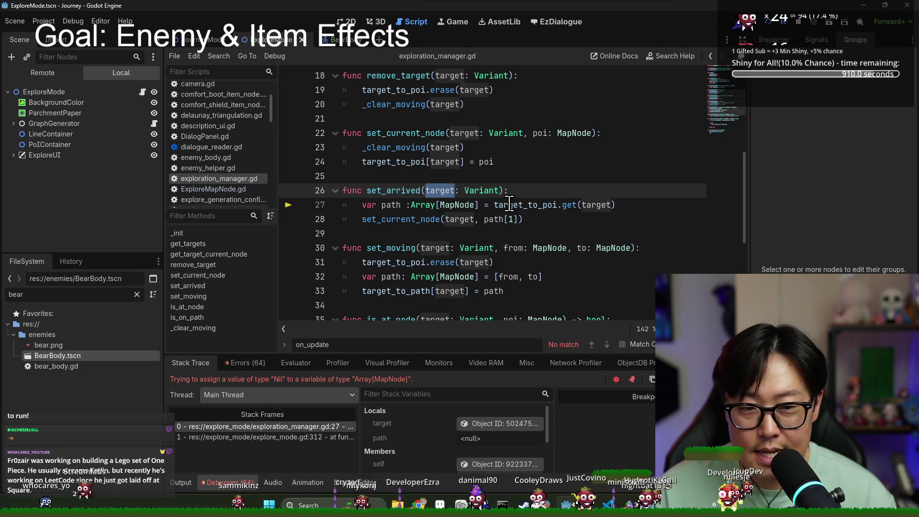
Inspect failing line 27, highlight set_arrived and set_moving, then jump to the caller in explore_mode.gd.
{"action": "mouse_move", "coordinate": [509, 203]}
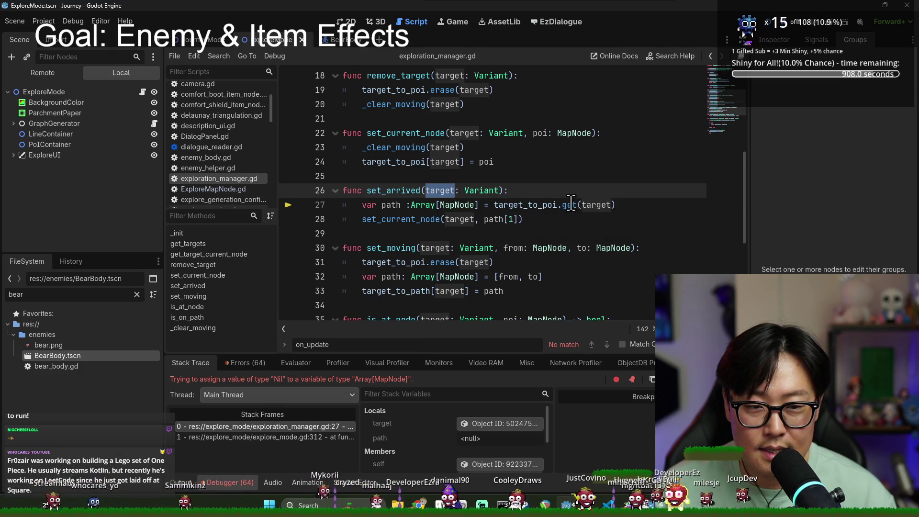
{"action": "mouse_move", "coordinate": [571, 203]}
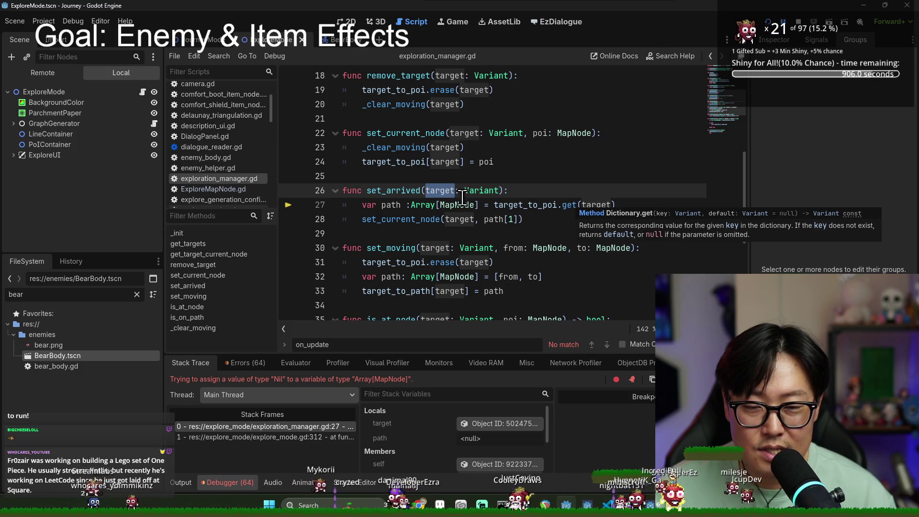
{"action": "left_click", "coordinate": [611, 205]}
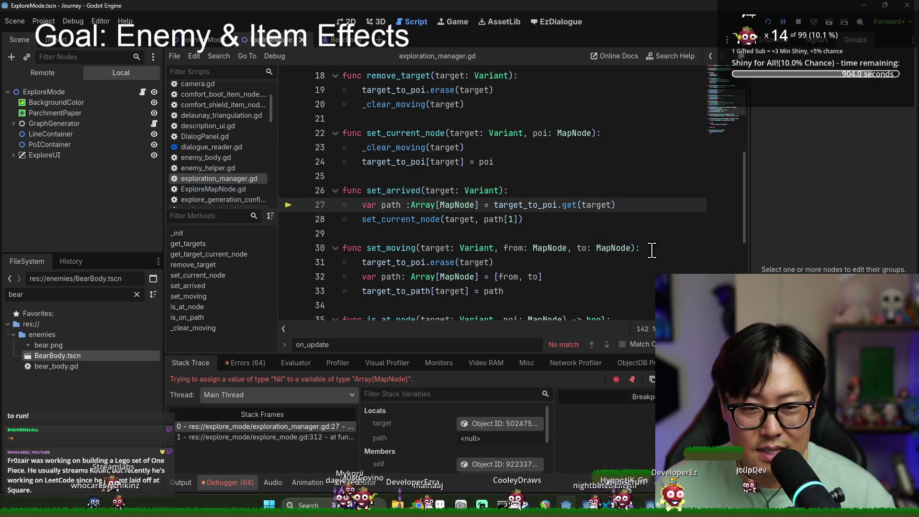
{"action": "double_click", "coordinate": [406, 192]}
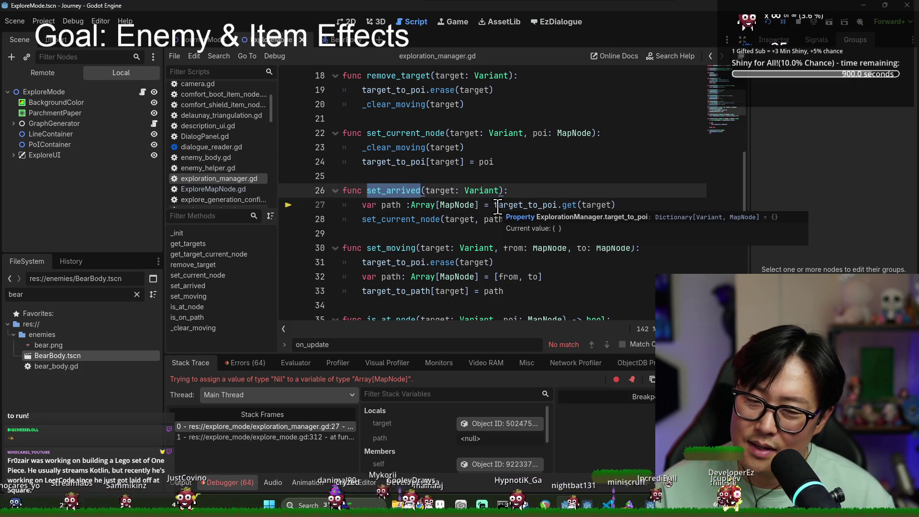
{"action": "scroll", "coordinate": [498, 206], "scroll_direction": "up", "scroll_amount": 2}
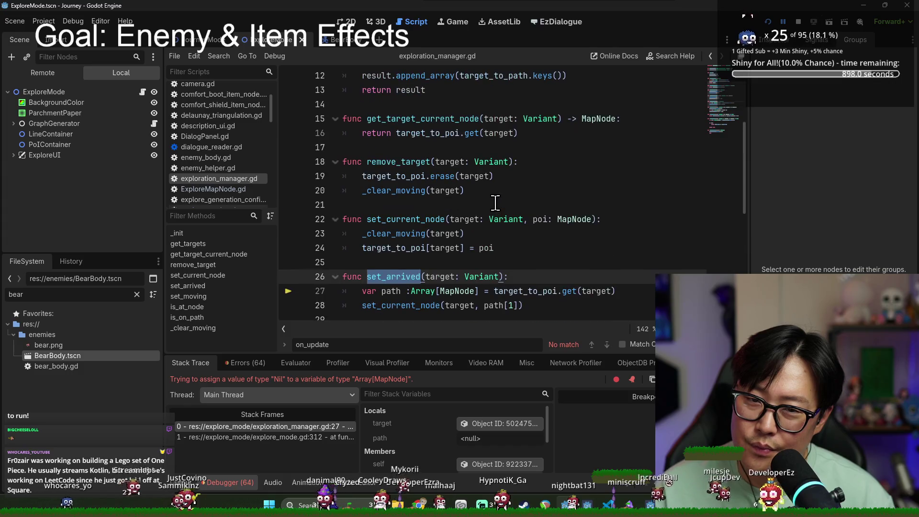
{"action": "scroll", "coordinate": [495, 203], "scroll_direction": "up", "scroll_amount": 4}
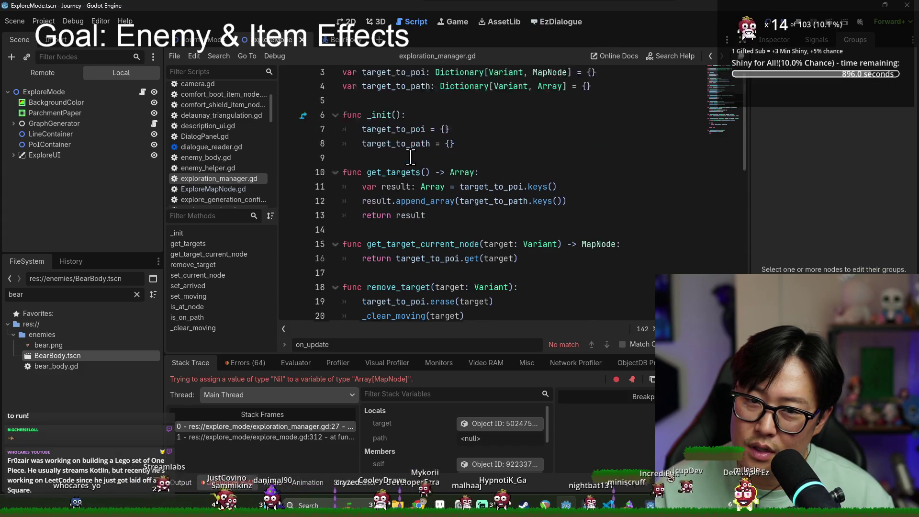
{"action": "scroll", "coordinate": [414, 164], "scroll_direction": "down", "scroll_amount": 6}
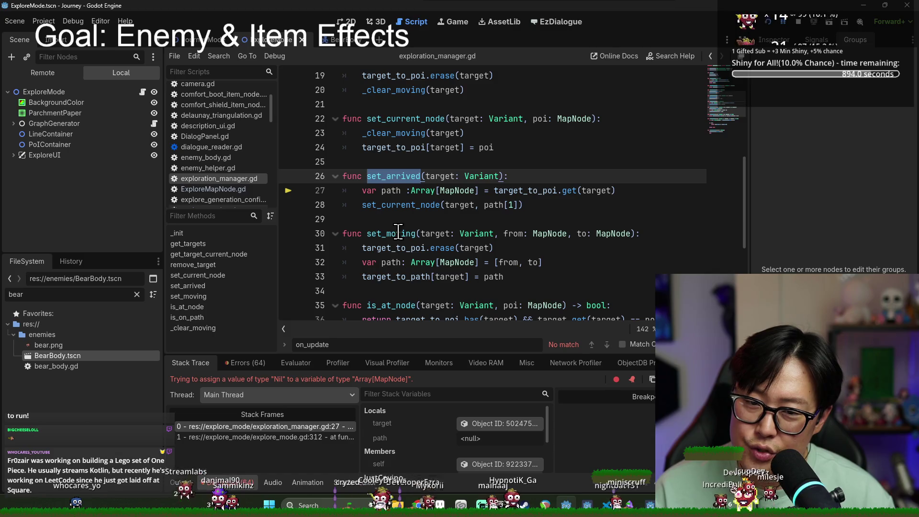
{"action": "double_click", "coordinate": [399, 234]}
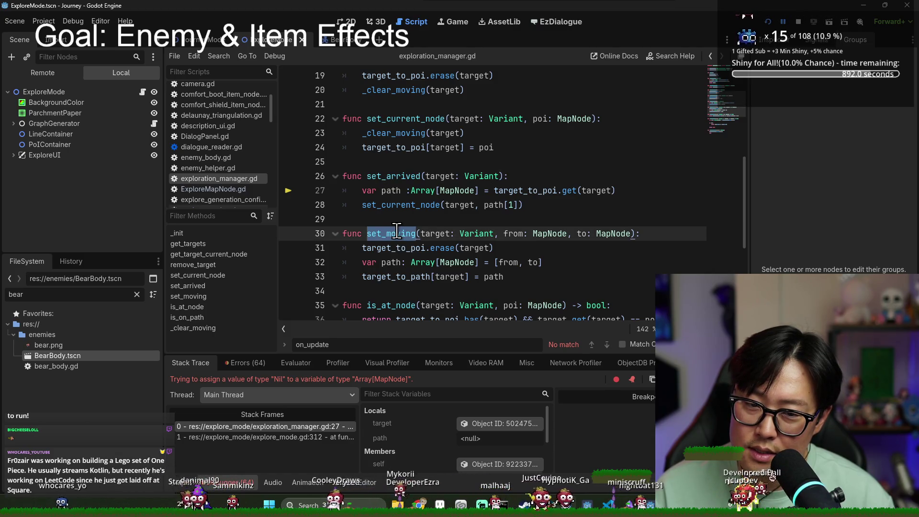
{"action": "left_click", "coordinate": [272, 437]}
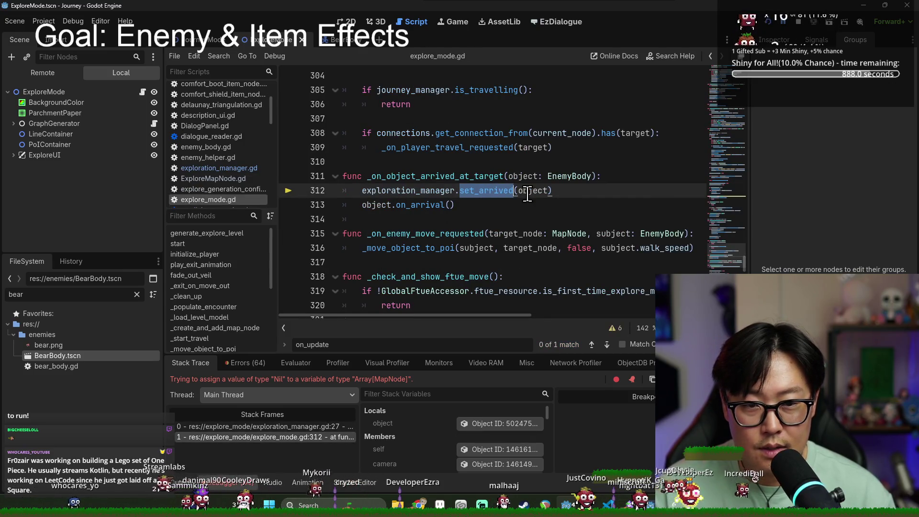
Search explore_mode.gd for exploration_manager and step through its matches to line 212.
{"action": "mouse_move", "coordinate": [527, 194]}
{"action": "double_click", "coordinate": [445, 191]}
{"action": "key", "text": "ctrl+f"}
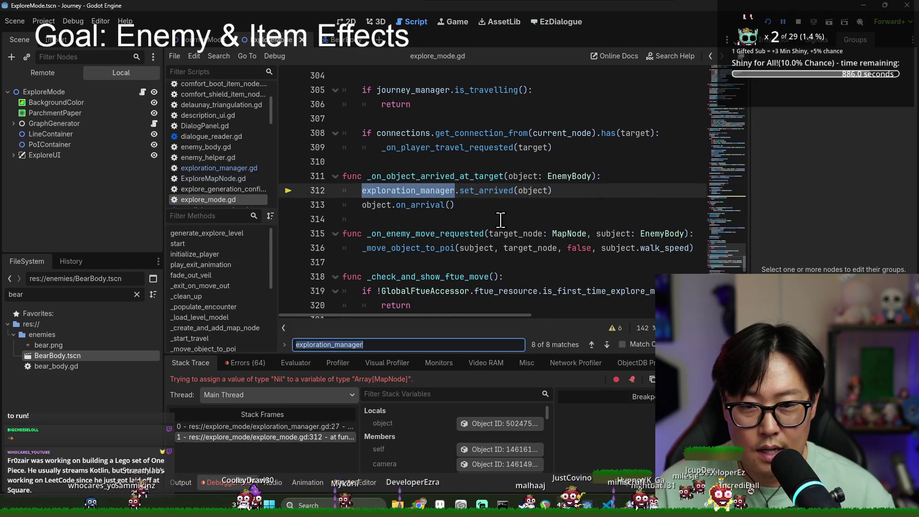
{"action": "key", "text": "Return"}
{"action": "key", "text": "Return"}
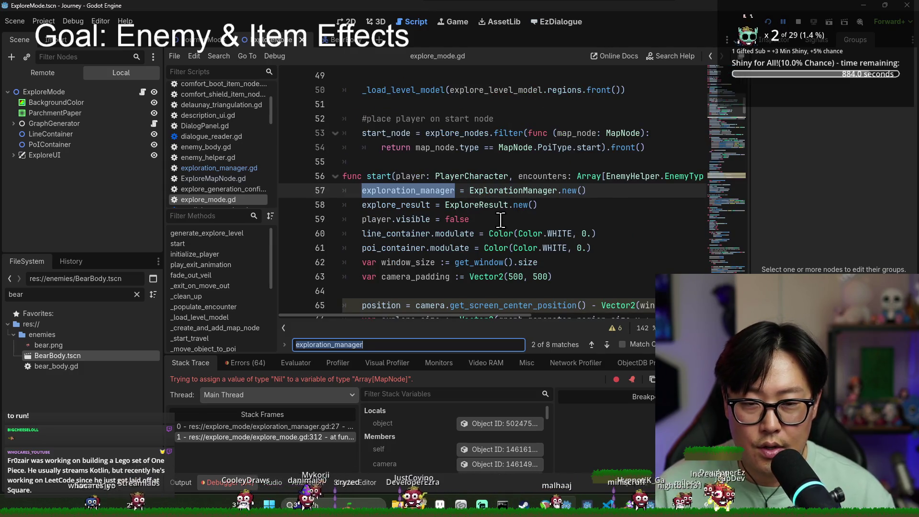
{"action": "key", "text": "Return"}
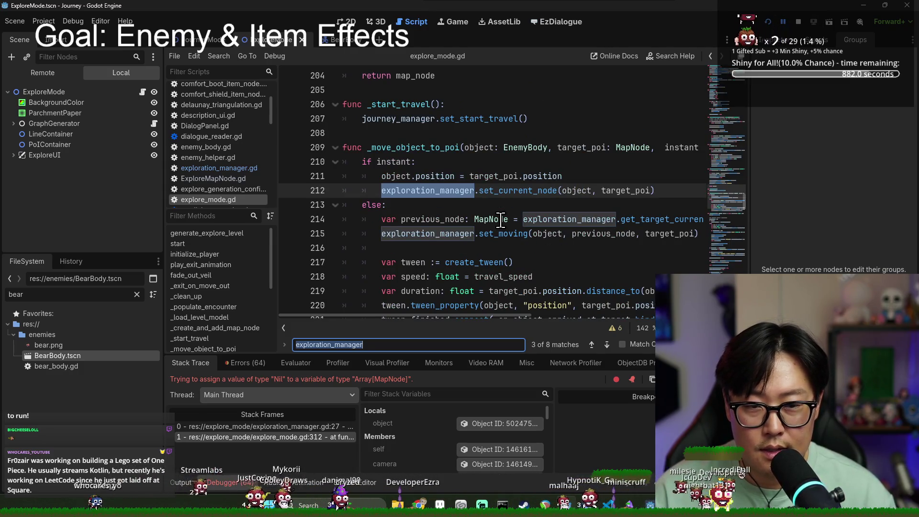
{"action": "key", "text": "Return"}
{"action": "key", "text": "Return"}
{"action": "key", "text": "Return"}
{"action": "key", "text": "Return"}
{"action": "key", "text": "Return"}
{"action": "key", "text": "Return"}
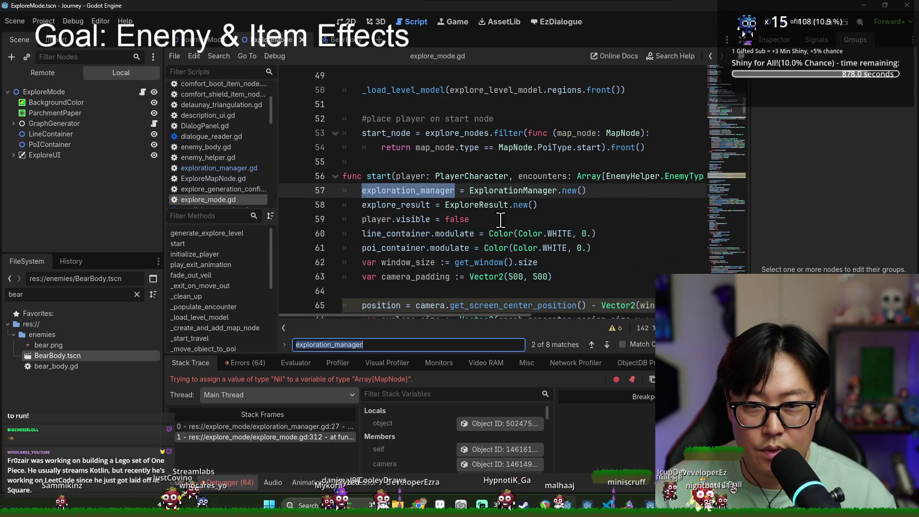
{"action": "key", "text": "Return"}
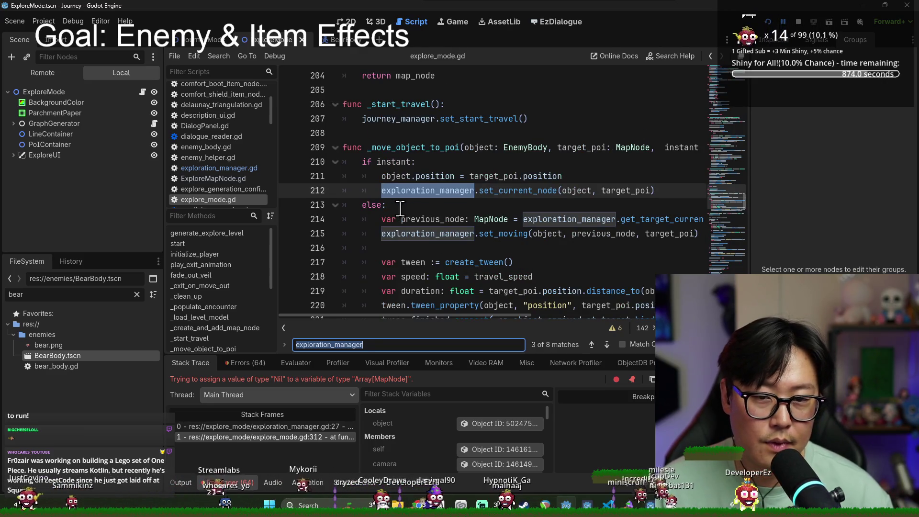
Follow set_moving on line 215 to its definition in exploration_manager.gd.
{"action": "scroll", "coordinate": [471, 228], "scroll_direction": "down", "scroll_amount": 1}
{"action": "left_click", "coordinate": [496, 190]}
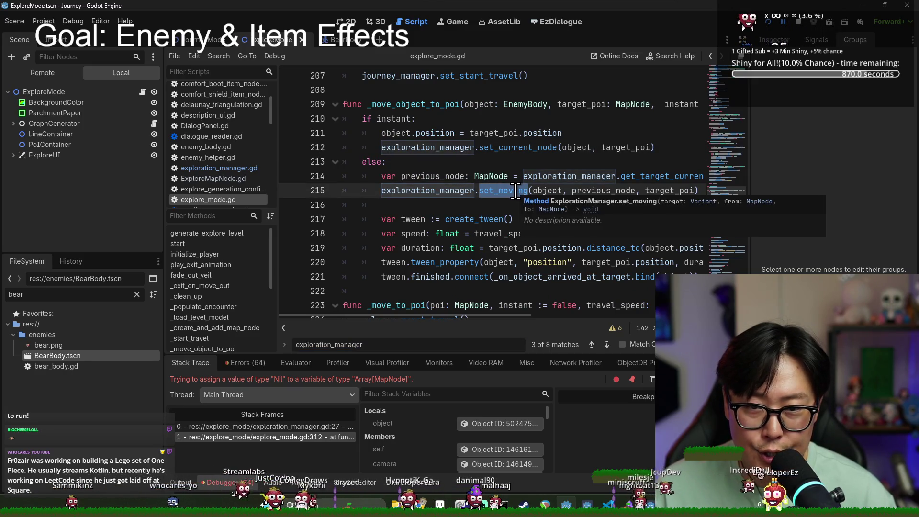
{"action": "scroll", "coordinate": [516, 191], "scroll_direction": "down", "scroll_amount": 2}
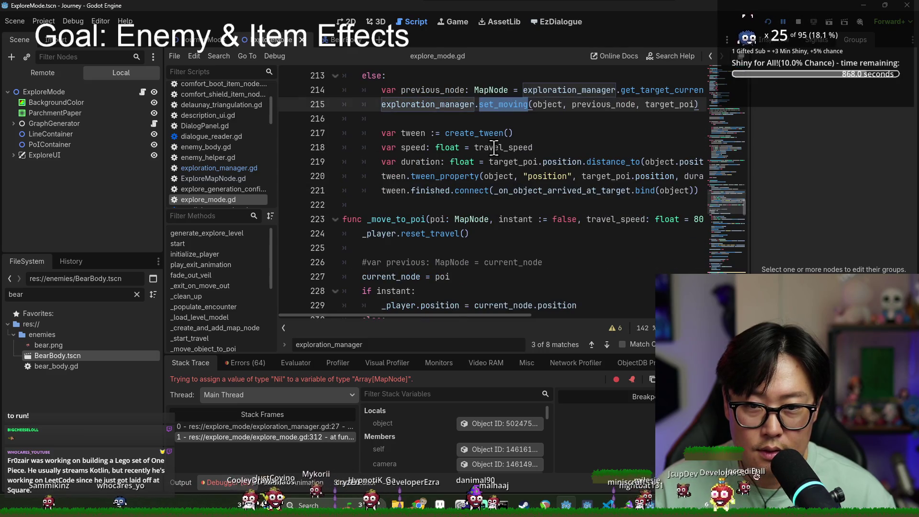
{"action": "left_click", "coordinate": [502, 104], "text": "ctrl"}
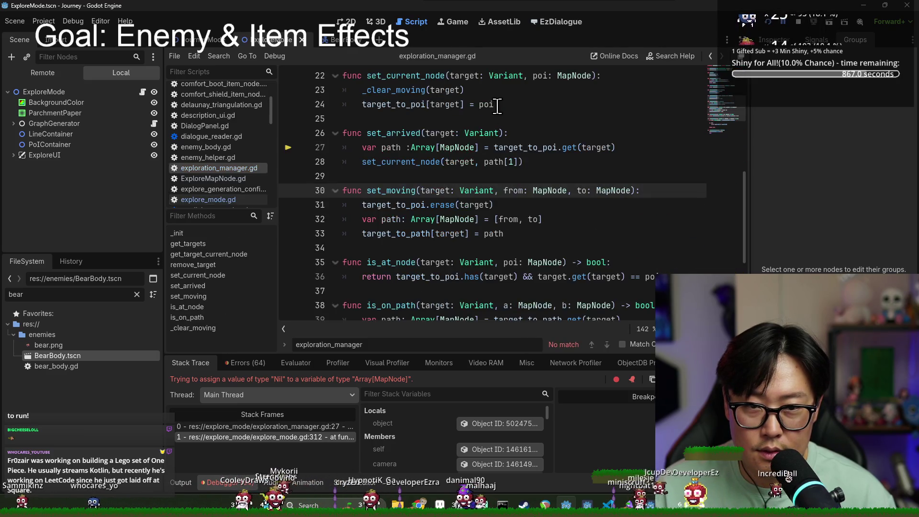
Highlight the uses of target, target_to_poi and path, and select target_to_path on line 33.
{"action": "double_click", "coordinate": [441, 191]}
{"action": "double_click", "coordinate": [398, 206]}
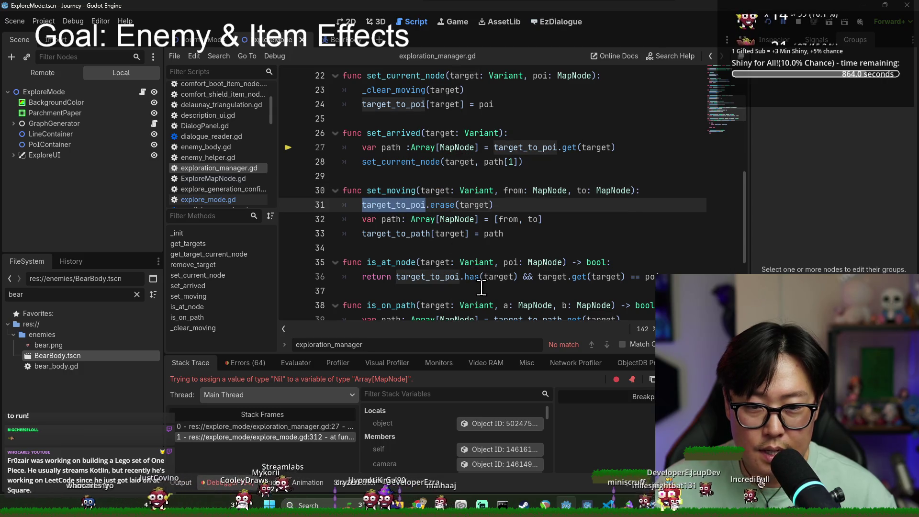
{"action": "scroll", "coordinate": [442, 233], "scroll_direction": "up", "scroll_amount": 1}
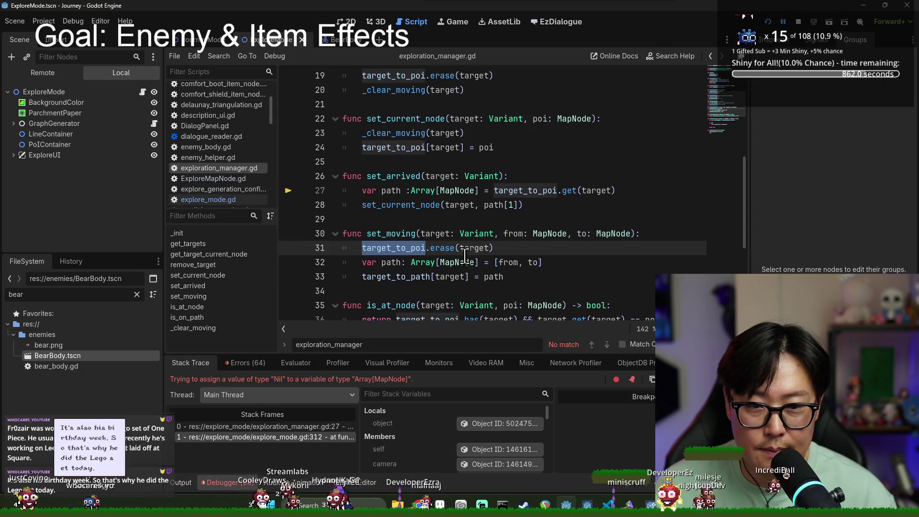
{"action": "left_click", "coordinate": [442, 233]}
{"action": "double_click", "coordinate": [390, 262]}
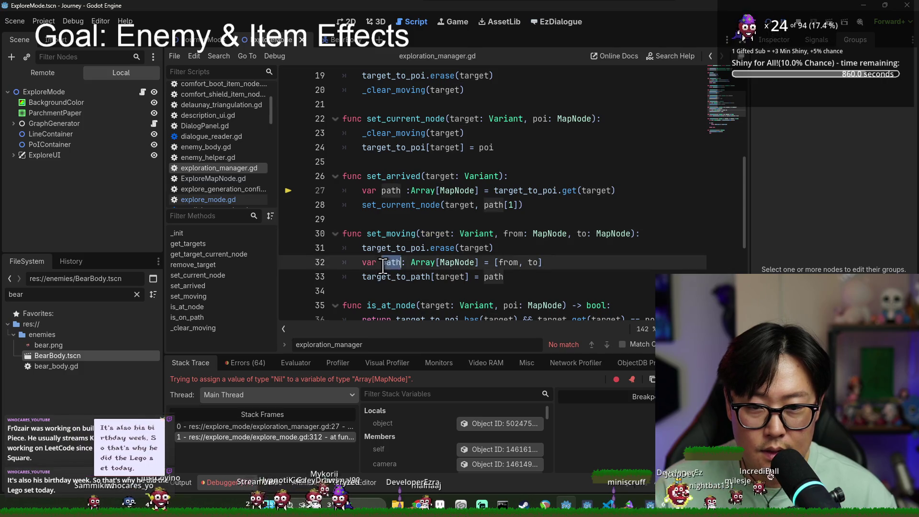
{"action": "left_click", "coordinate": [456, 284]}
{"action": "double_click", "coordinate": [401, 283]}
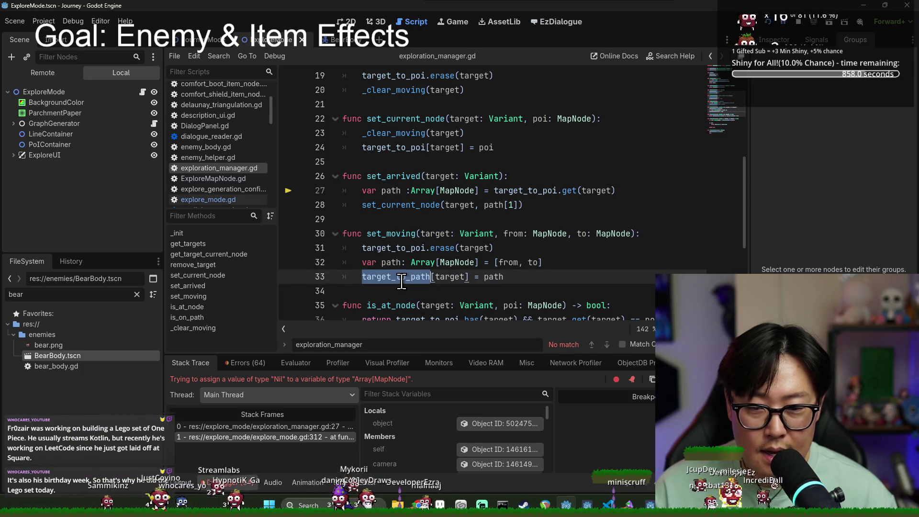
Replace target_to_poi on line 27 with target_to_path and relaunch the game.
{"action": "double_click", "coordinate": [526, 190]}
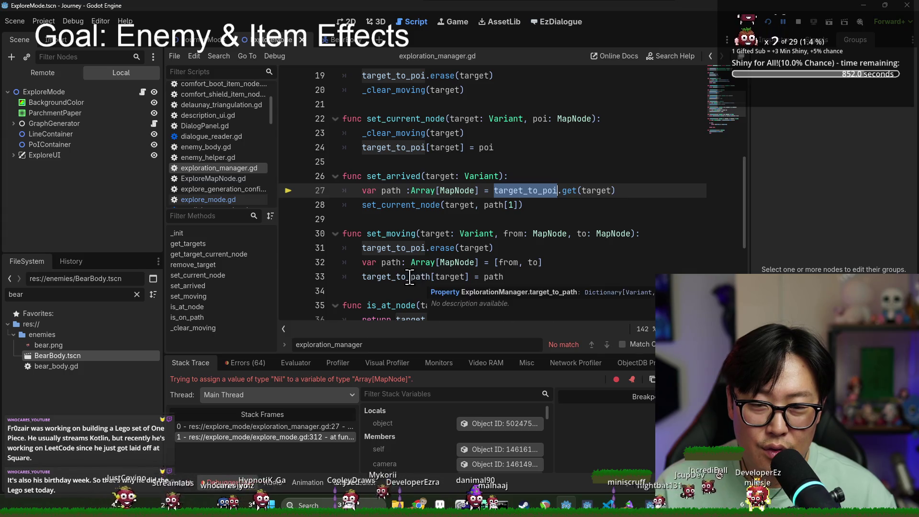
{"action": "double_click", "coordinate": [407, 276]}
{"action": "key", "text": "ctrl+c"}
{"action": "double_click", "coordinate": [526, 190]}
{"action": "key", "text": "ctrl+v"}
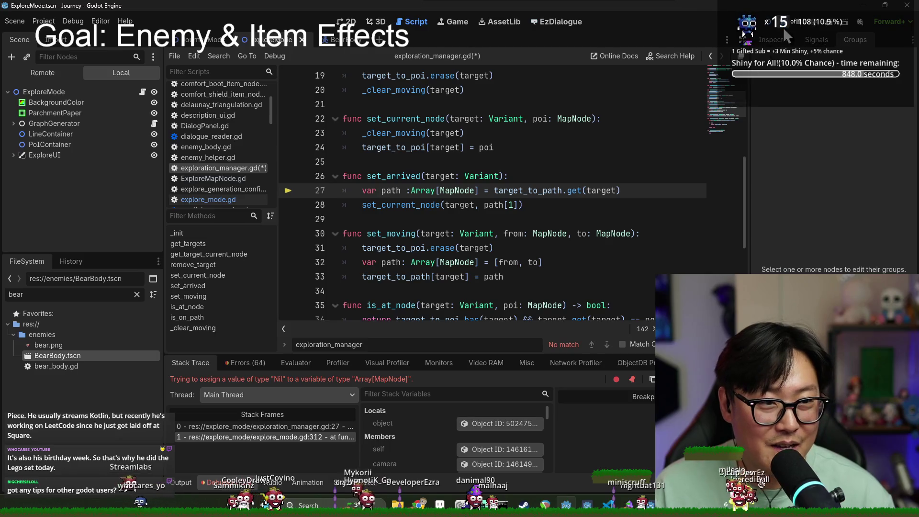
{"action": "left_click", "coordinate": [768, 23]}
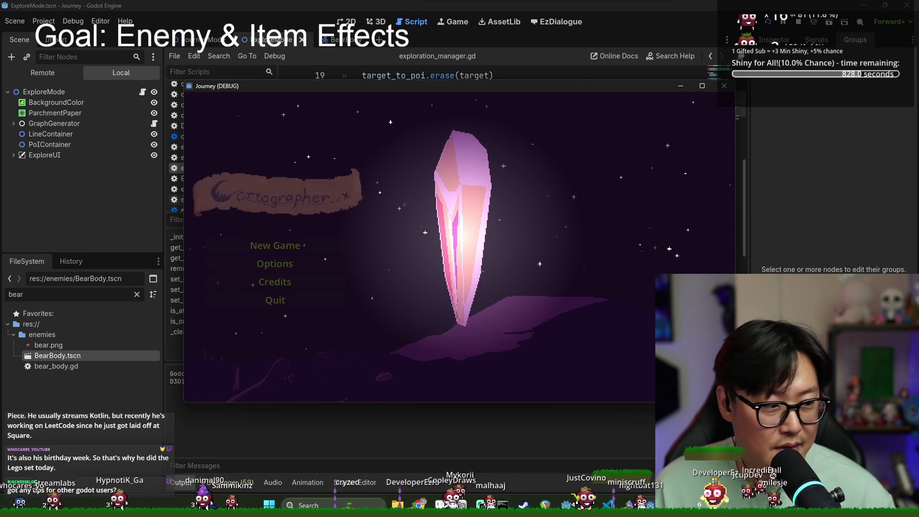
Start a New Game, dismiss the move-limit message and travel to the next overworld node.
{"action": "left_click", "coordinate": [275, 245]}
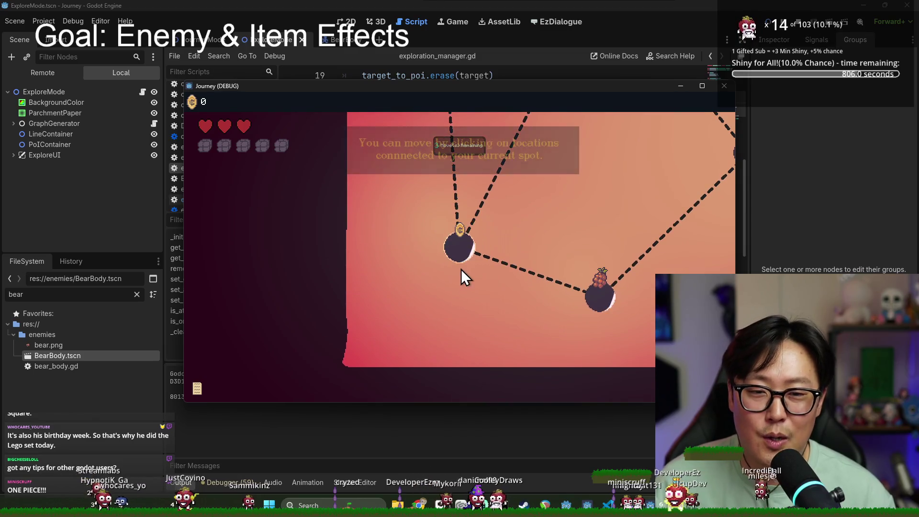
{"action": "left_click", "coordinate": [463, 256]}
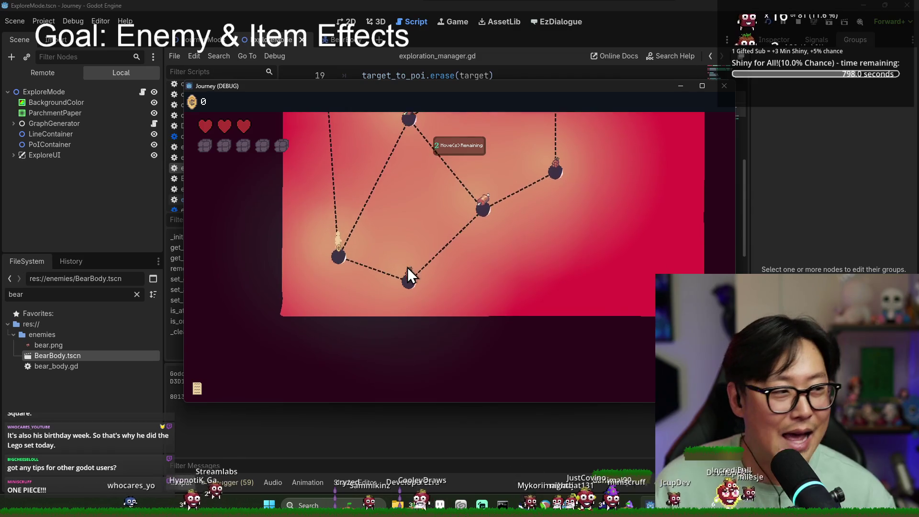
{"action": "left_click", "coordinate": [450, 222]}
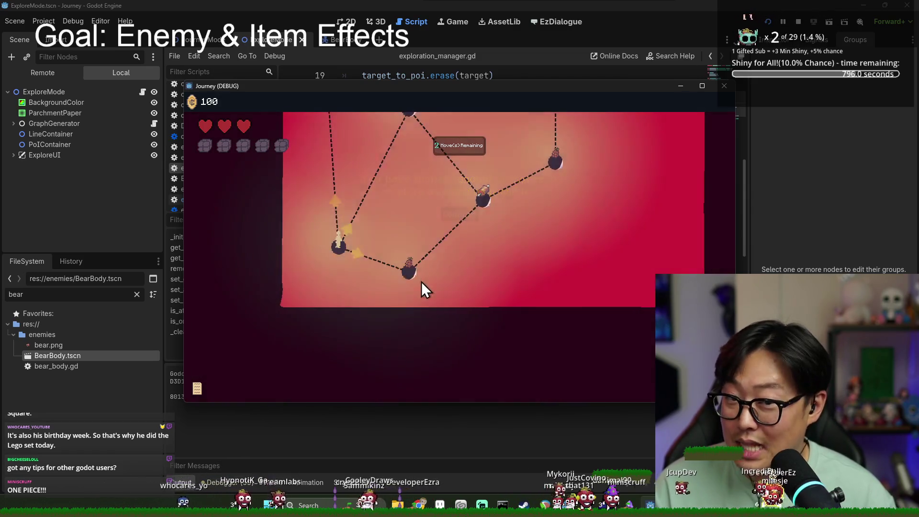
{"action": "left_click", "coordinate": [411, 273]}
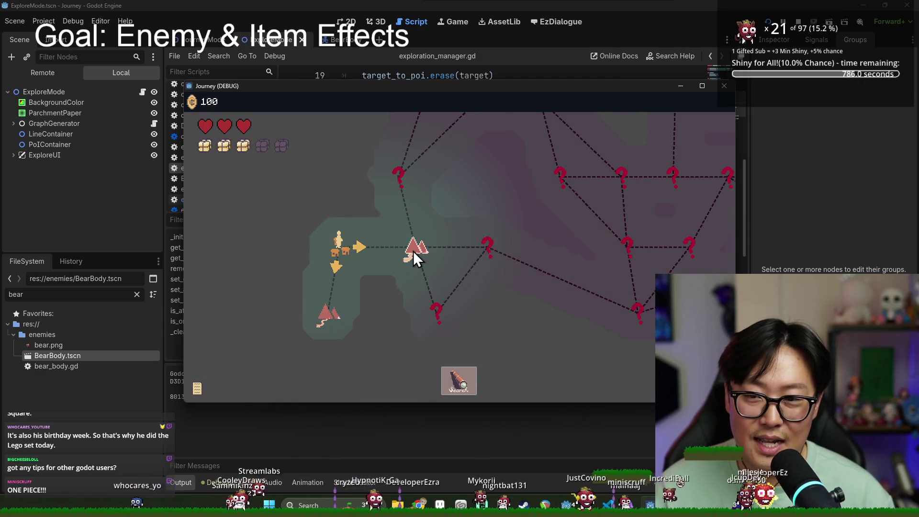
{"action": "left_click", "coordinate": [413, 251]}
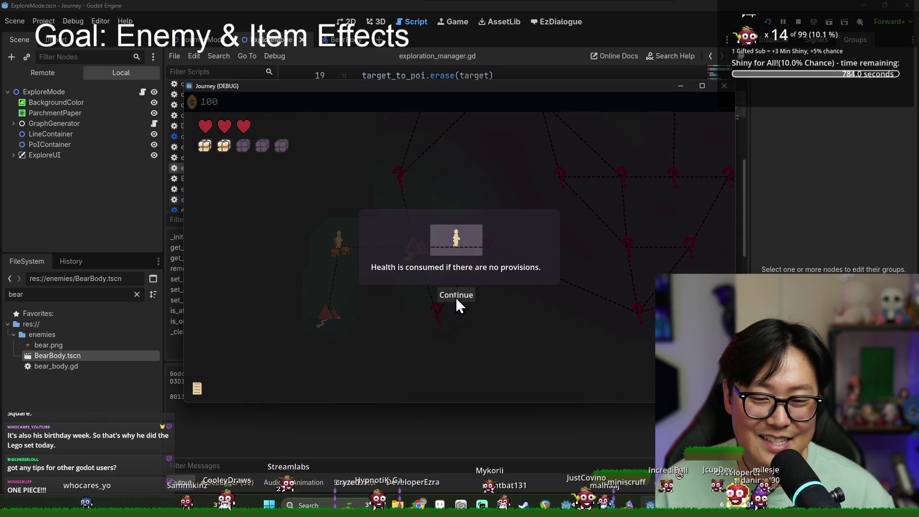
Dismiss the provisions notice and travel via the top-right, lower and upper-left nodes.
{"action": "left_click", "coordinate": [456, 297]}
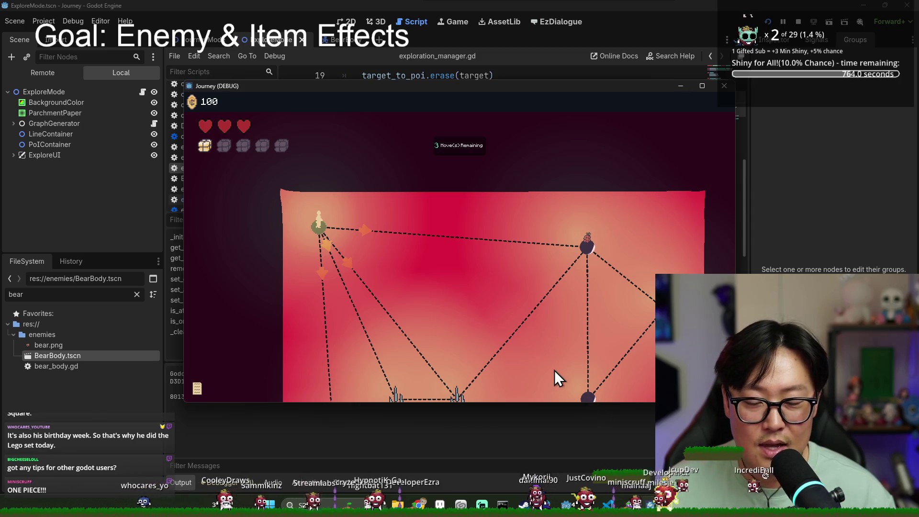
{"action": "left_click", "coordinate": [586, 247]}
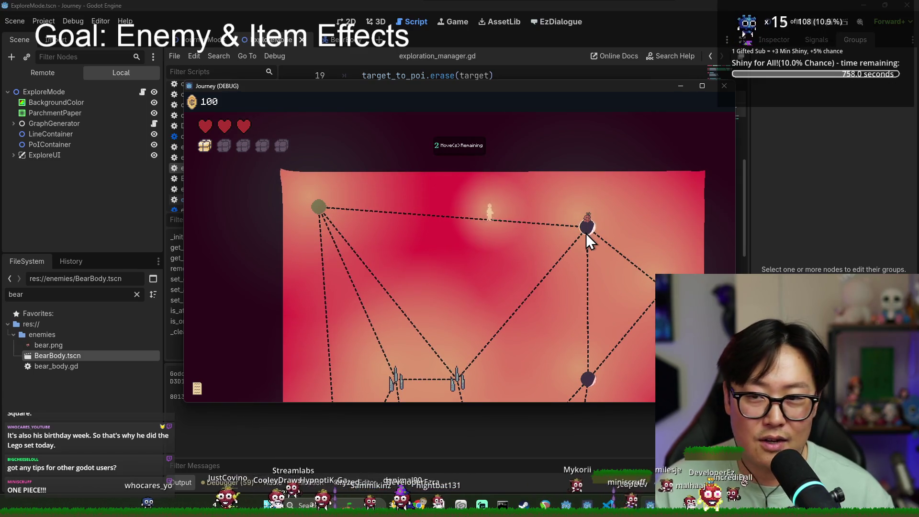
{"action": "left_click", "coordinate": [590, 380]}
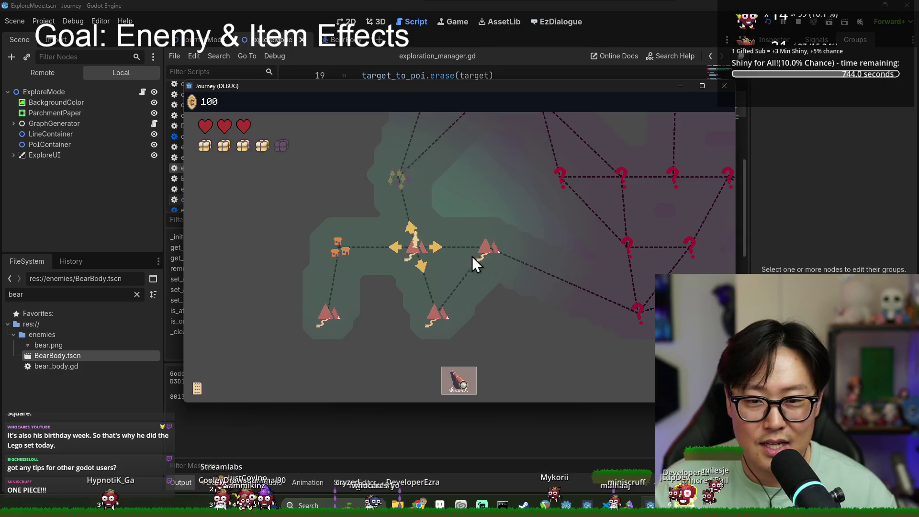
{"action": "left_click", "coordinate": [410, 257]}
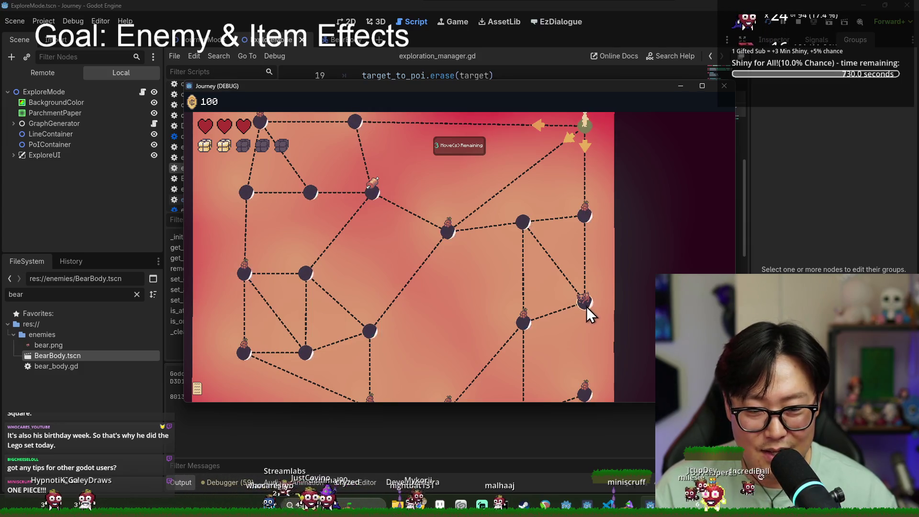
Move right and down toward the bear enemy, then stop the running game.
{"action": "scroll", "coordinate": [604, 306], "scroll_direction": "down", "scroll_amount": 1}
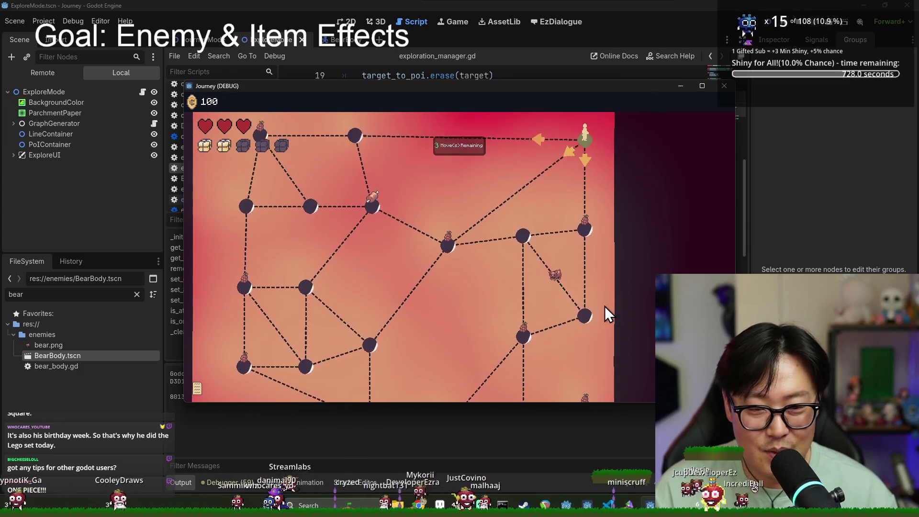
{"action": "scroll", "coordinate": [604, 306], "scroll_direction": "up", "scroll_amount": 3}
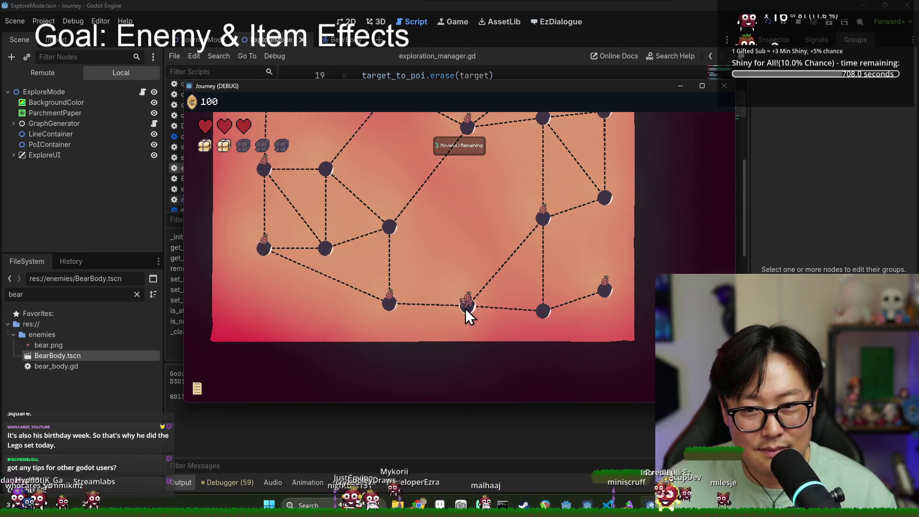
{"action": "left_click", "coordinate": [539, 317]}
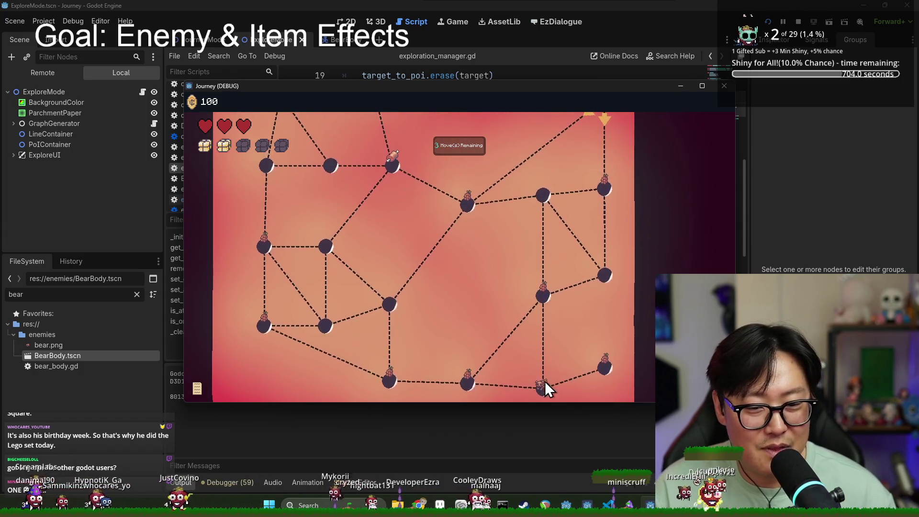
{"action": "left_click", "coordinate": [601, 365]}
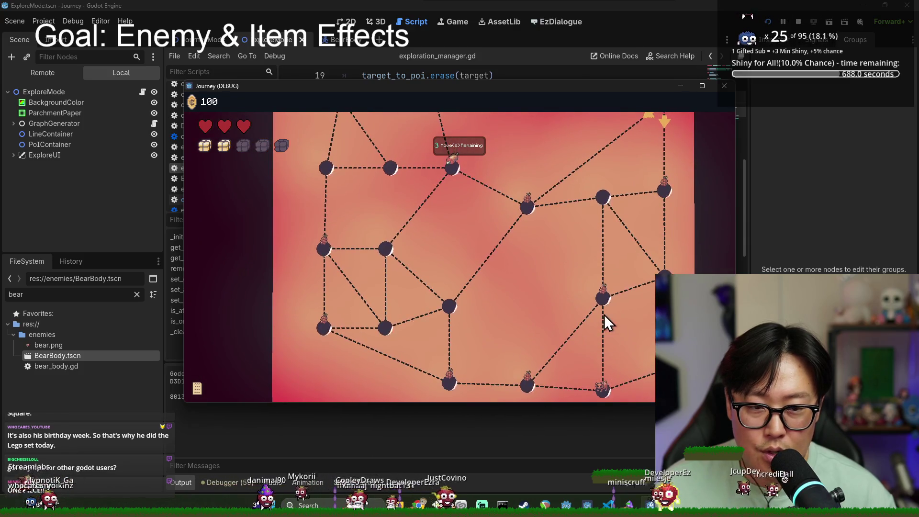
{"action": "left_click", "coordinate": [604, 389]}
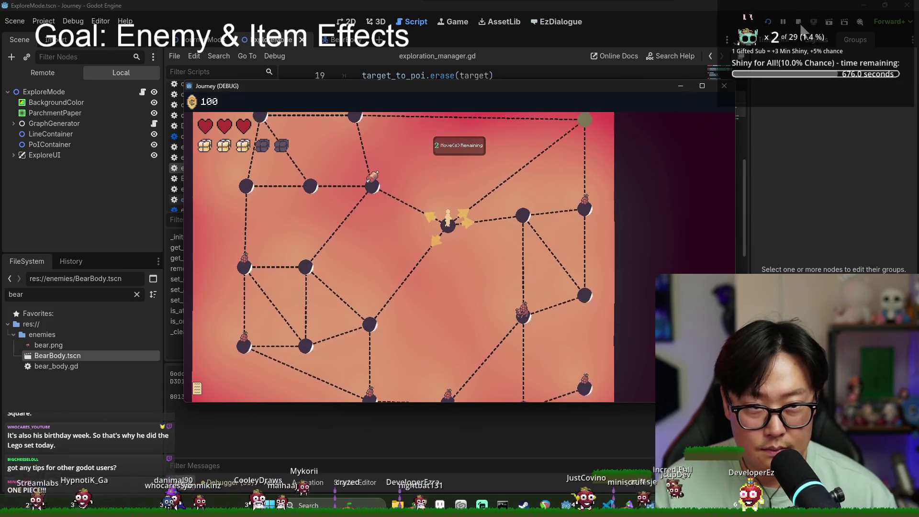
{"action": "left_click", "coordinate": [724, 85]}
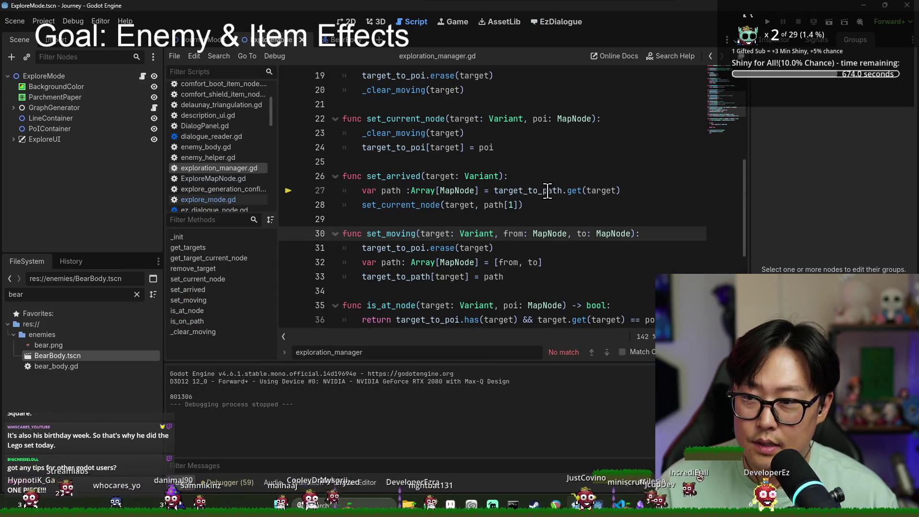
In the BearBody scene, add an Area2D child to BearBody named HitBox.
{"action": "left_click", "coordinate": [330, 41]}
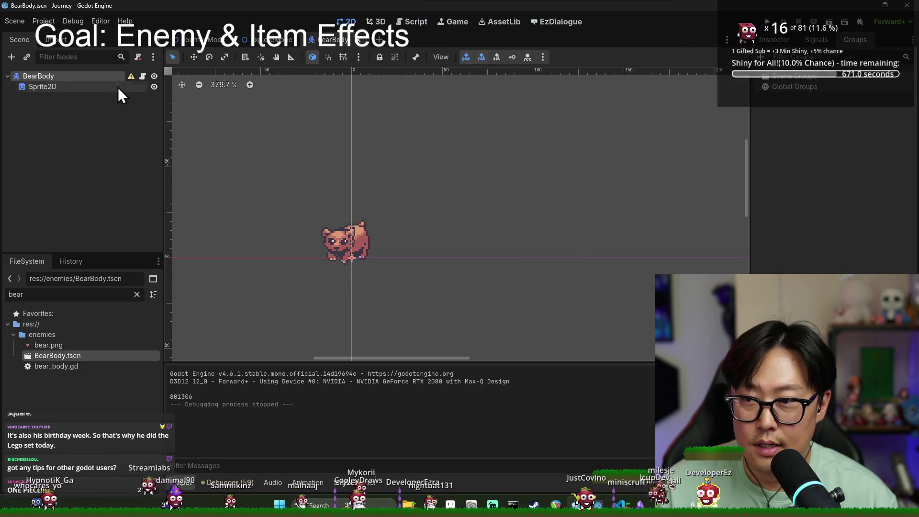
{"action": "right_click", "coordinate": [107, 81]}
{"action": "right_click", "coordinate": [102, 76]}
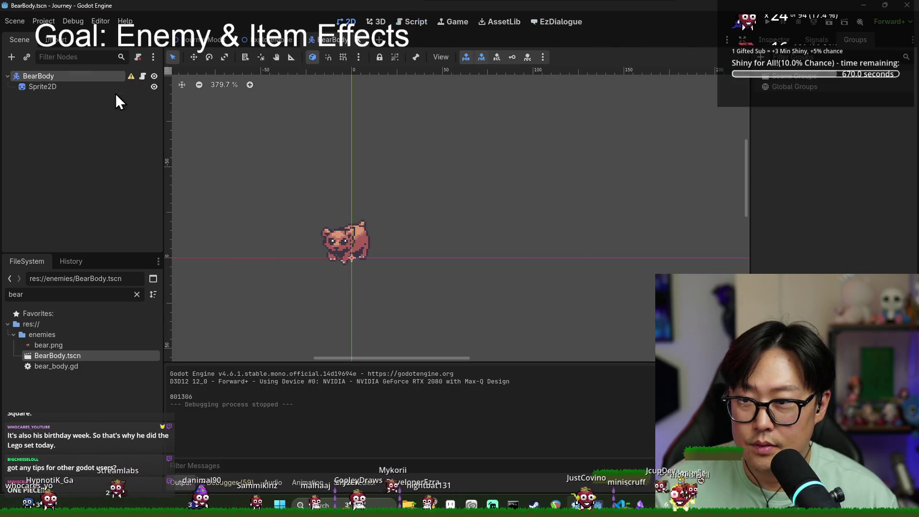
{"action": "right_click", "coordinate": [104, 79]}
{"action": "left_click", "coordinate": [140, 104]}
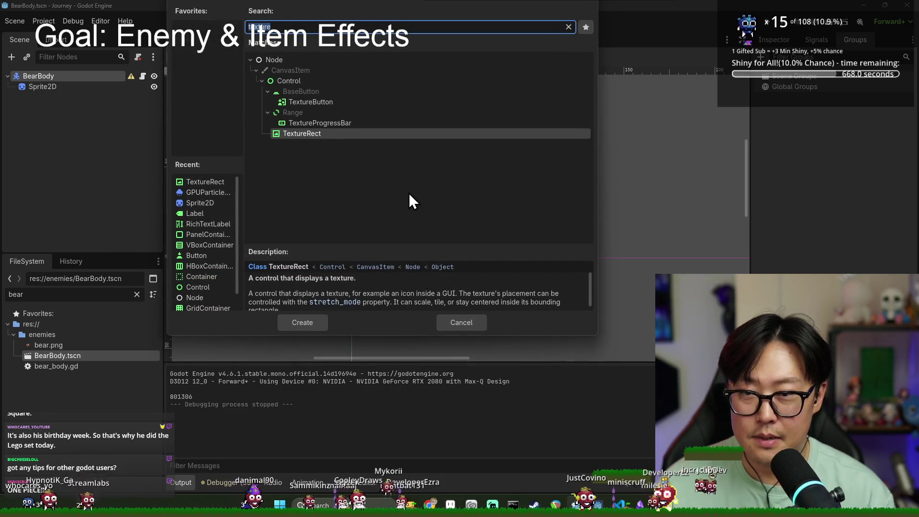
{"action": "type", "text": "area"}
{"action": "key", "text": "Return"}
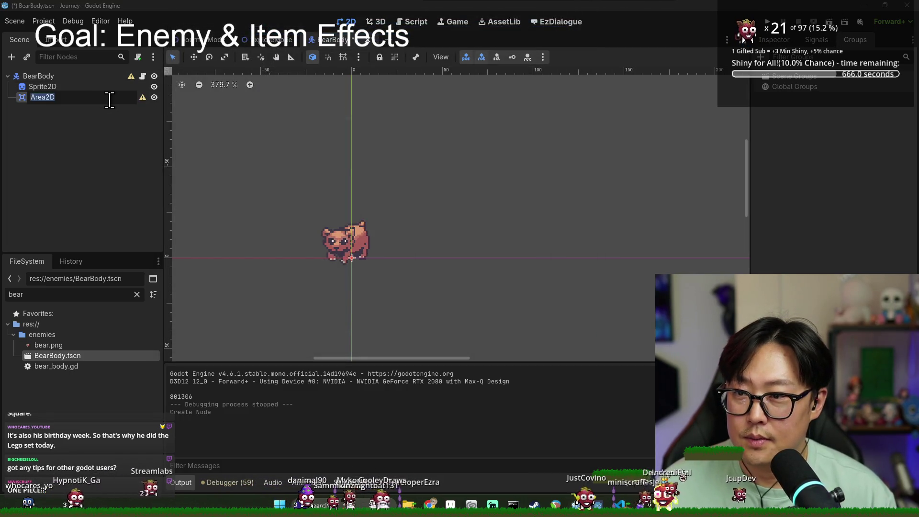
{"action": "type", "text": "Box"}
{"action": "key", "text": "Return"}
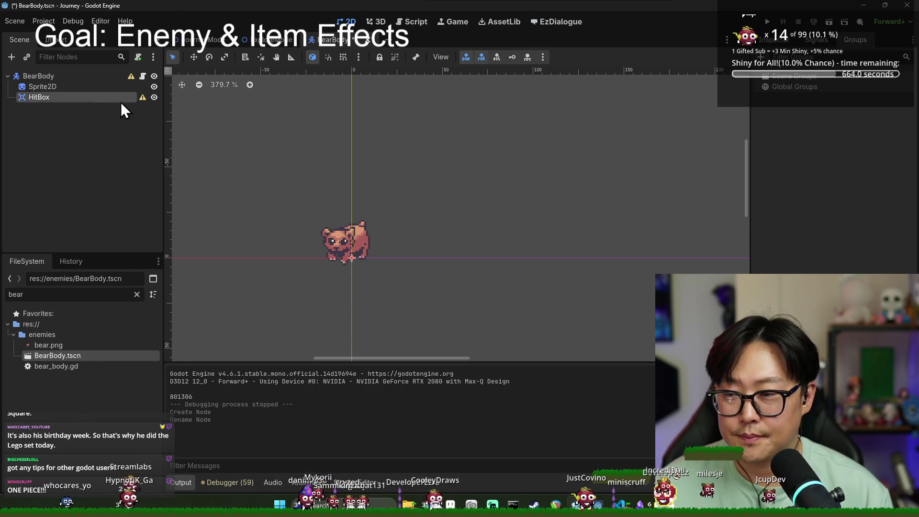
Add a CollisionShape2D under HitBox, then review its collision layers and 2D physics layer names.
{"action": "right_click", "coordinate": [61, 97]}
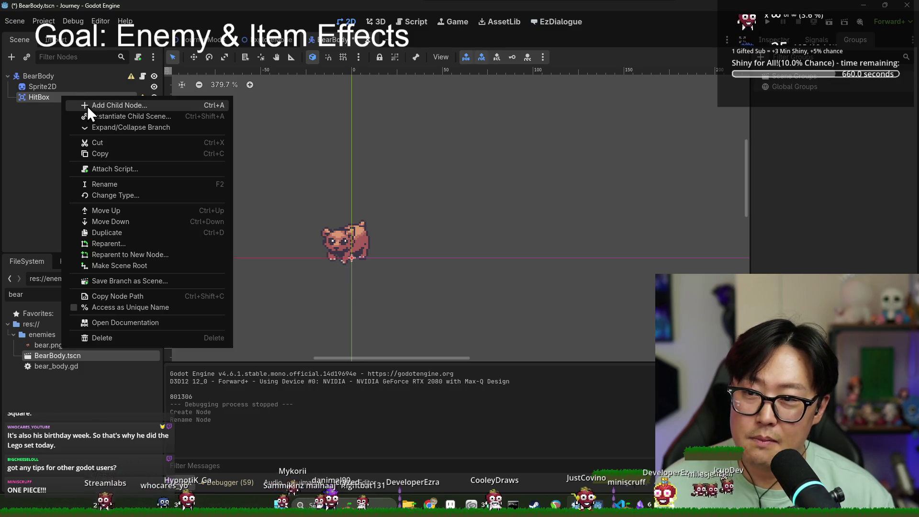
{"action": "left_click", "coordinate": [87, 105]}
{"action": "type", "text": "collision"}
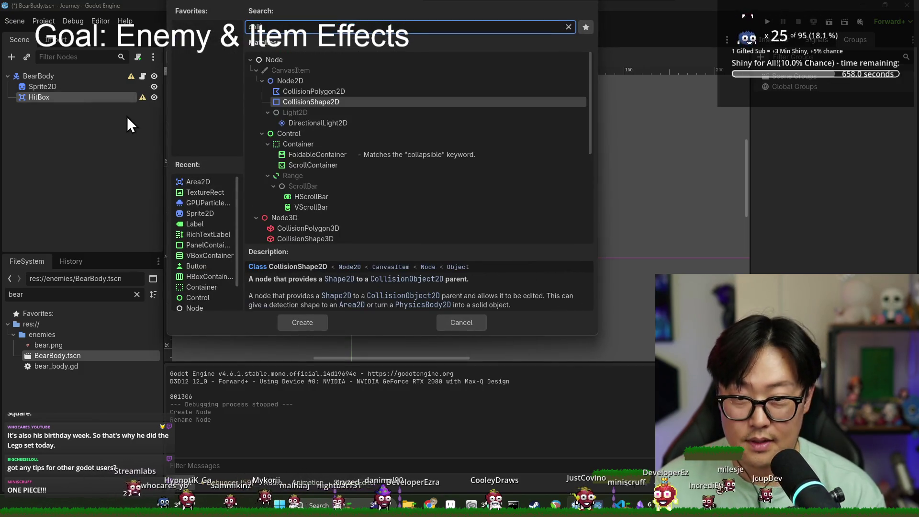
{"action": "key", "text": "Return"}
{"action": "left_click", "coordinate": [105, 99]}
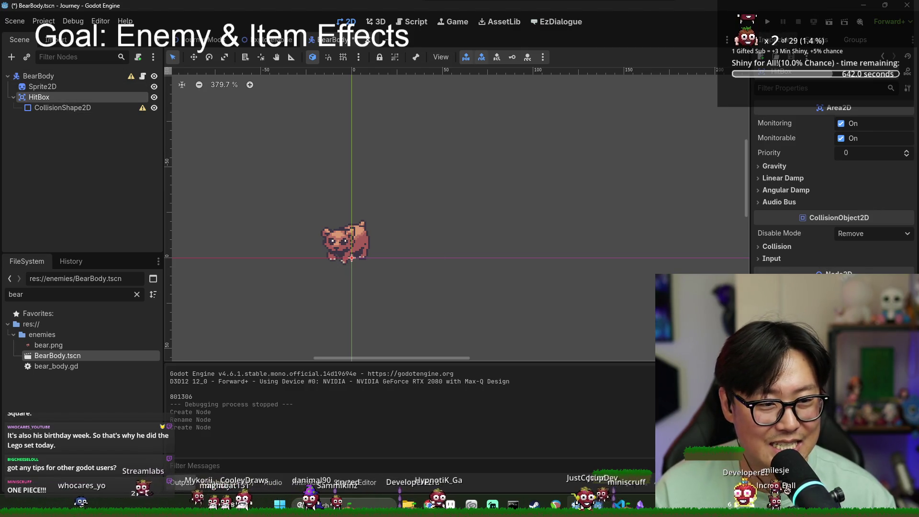
{"action": "left_click", "coordinate": [860, 246]}
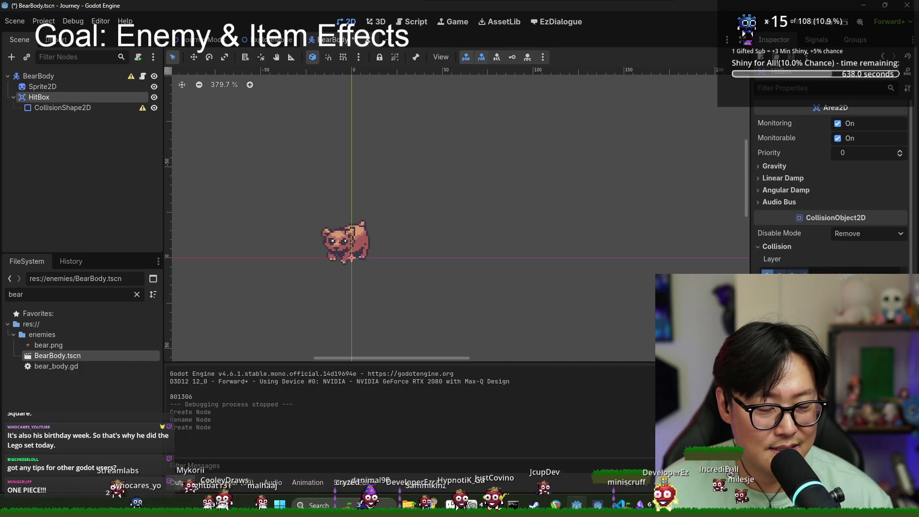
{"action": "key", "text": "ctrl+alt+p"}
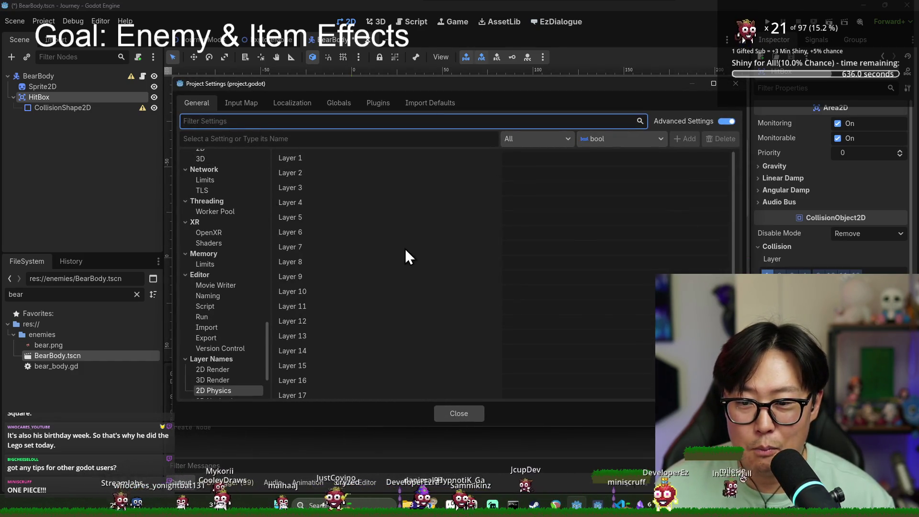
Name 2D physics layers 1 and 2 PlayerHitbox and PlayerHurtbox.
{"action": "left_click", "coordinate": [544, 164]}
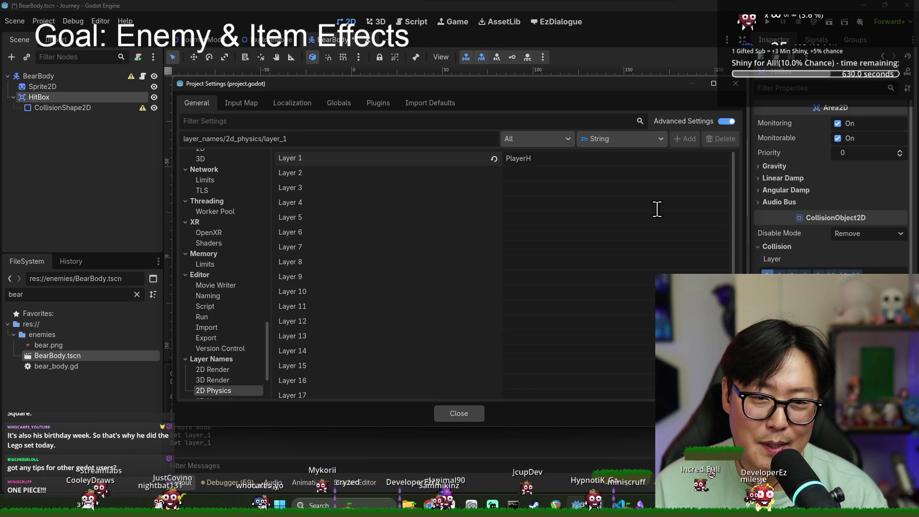
{"action": "type", "text": "itbox"}
{"action": "key", "text": "Tab"}
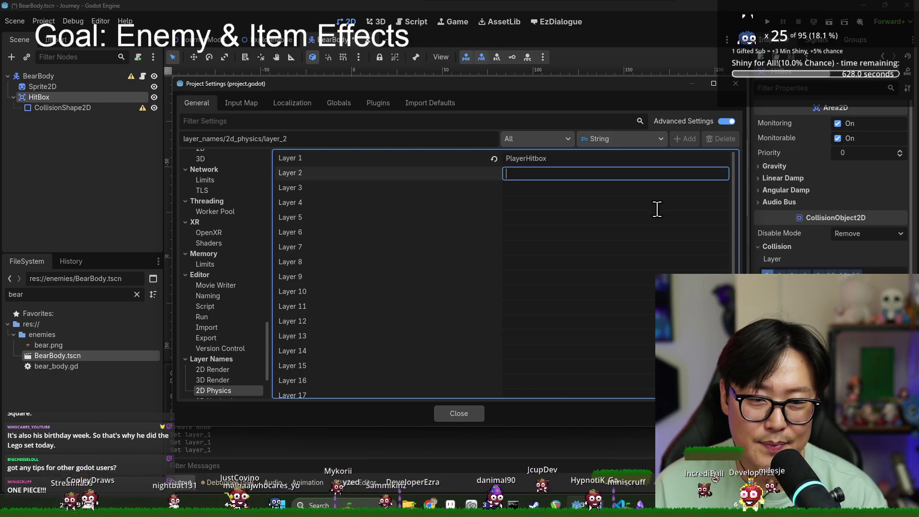
{"action": "type", "text": "PlayerHurtBox"}
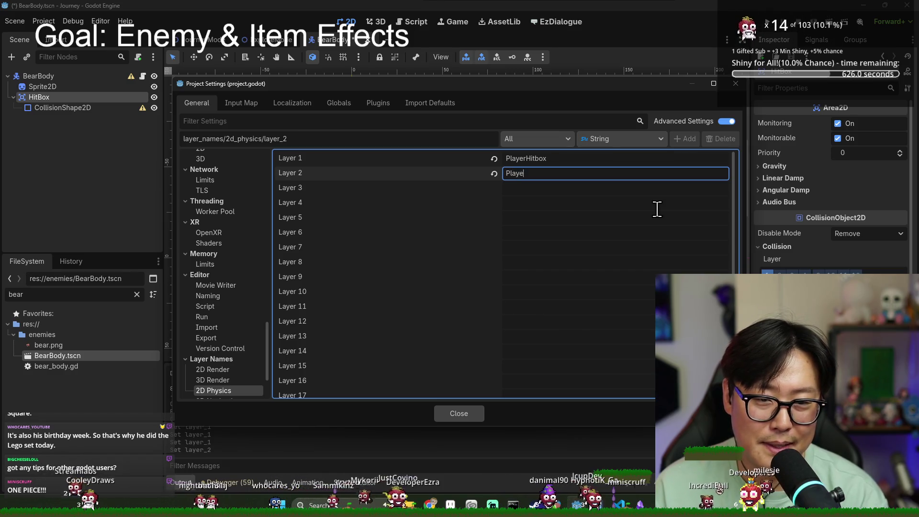
{"action": "key", "text": "Tab"}
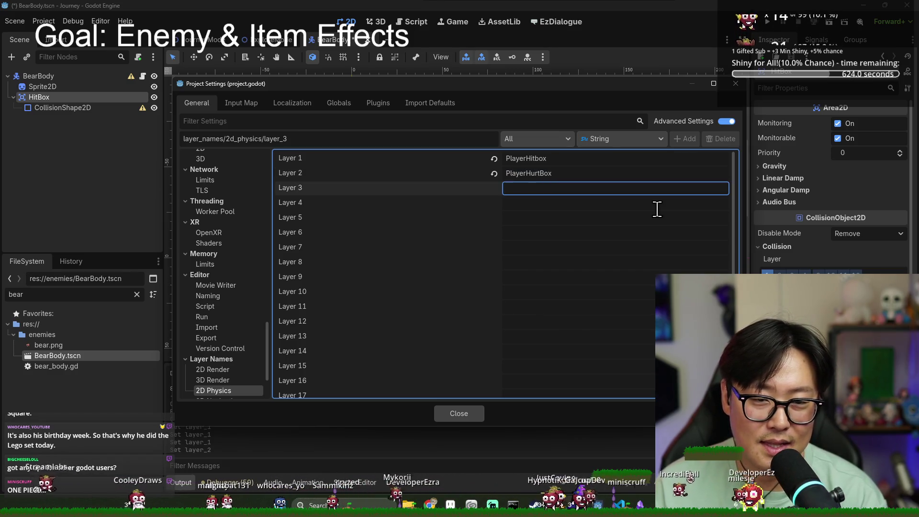
{"action": "key", "text": "shift+Tab"}
{"action": "key", "text": "Left"}
{"action": "key", "text": "Left"}
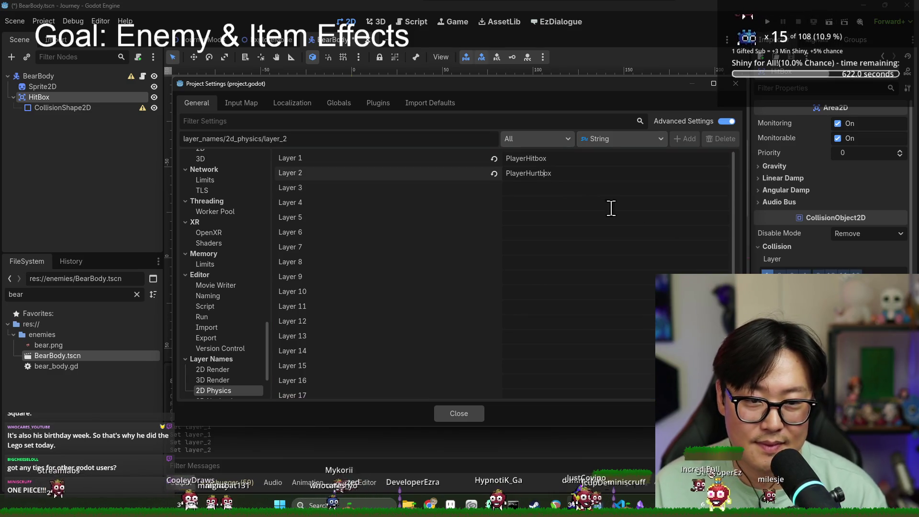
Name layers 3 and 4 EnemyHitbox and EnemyHurtbox, then close Project Settings.
{"action": "left_click", "coordinate": [572, 189]}
{"action": "type", "text": "nemyHitbox"}
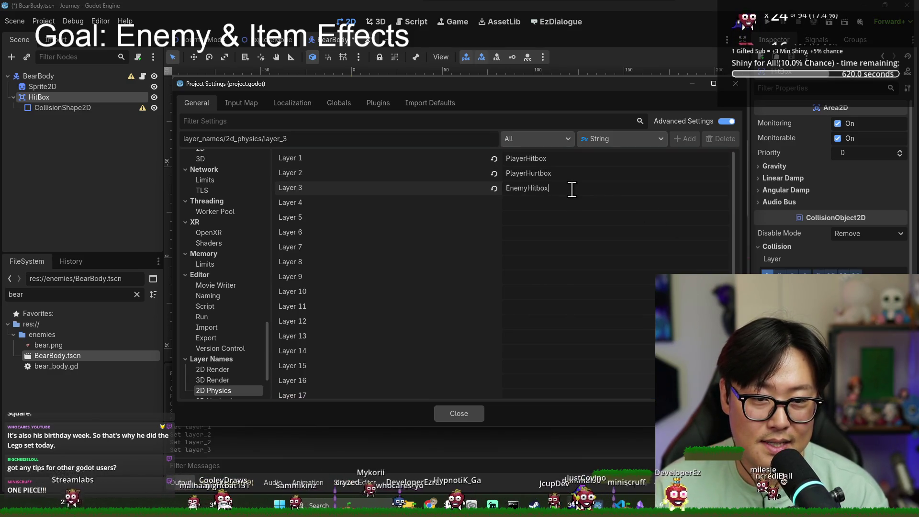
{"action": "key", "text": "Tab"}
{"action": "type", "text": "En"}
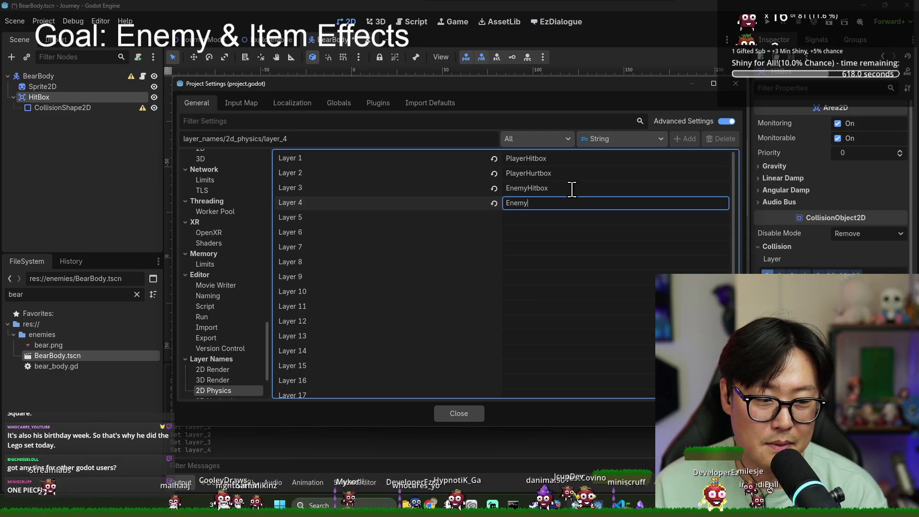
{"action": "type", "text": "box"}
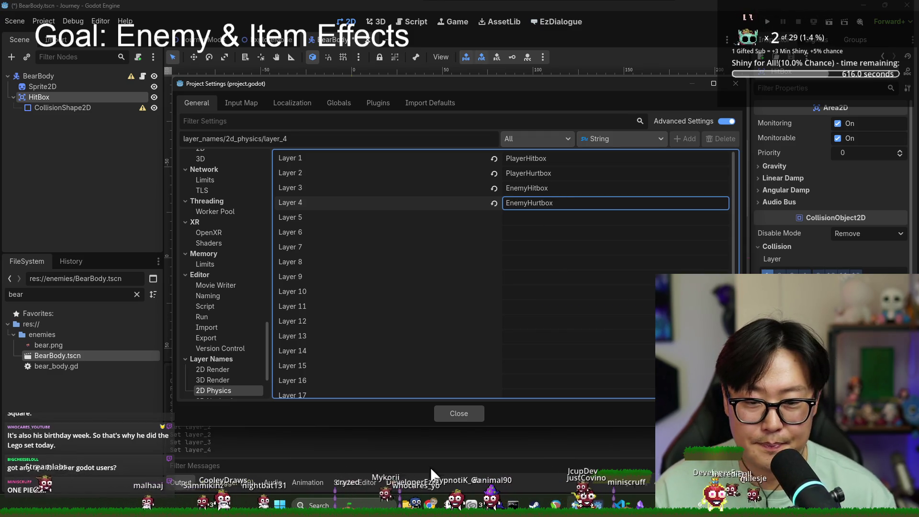
{"action": "key", "text": "Return"}
{"action": "left_click", "coordinate": [478, 416]}
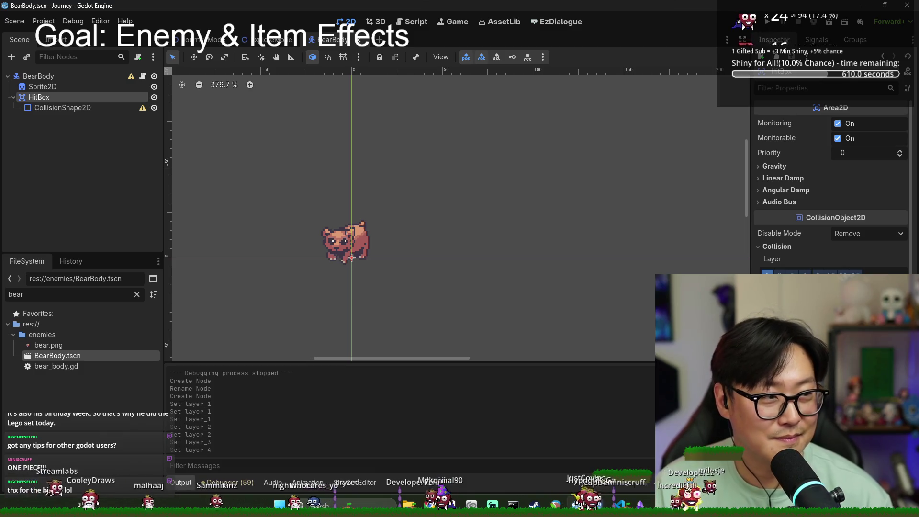
Adjust the bear HitBox area's collision layer and monitoring settings, then save BearBody.
{"action": "key", "text": "ctrl+s"}
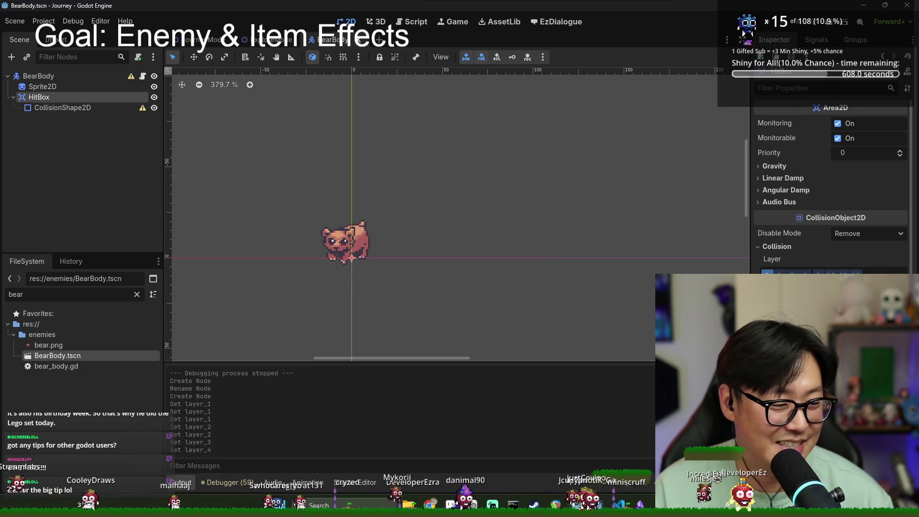
{"action": "left_click", "coordinate": [429, 266]}
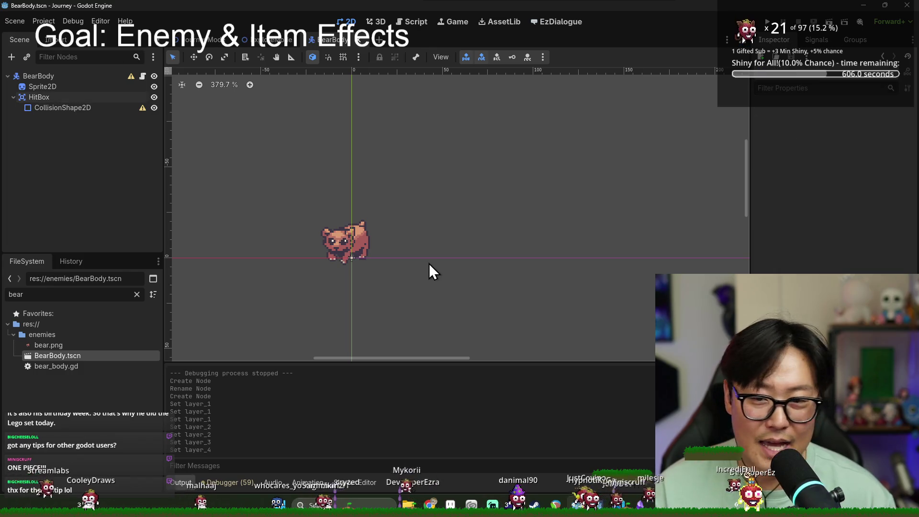
{"action": "left_click", "coordinate": [83, 106]}
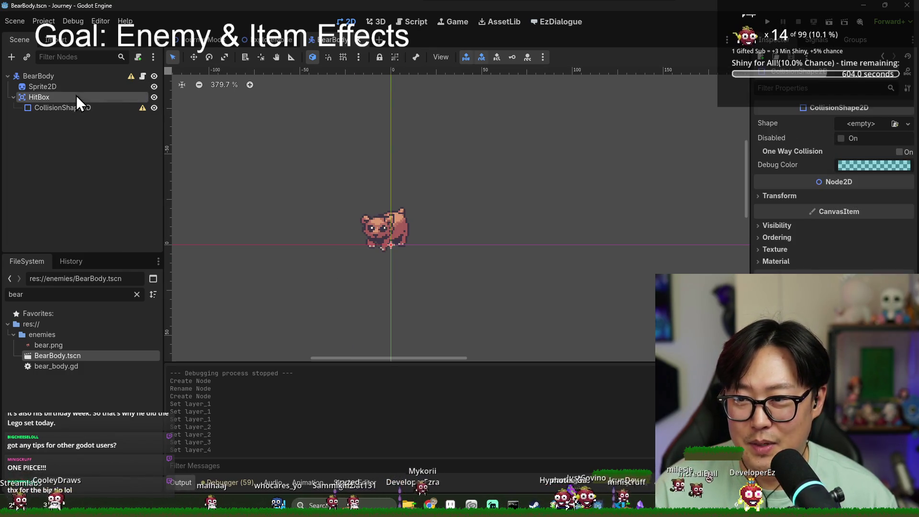
{"action": "left_click", "coordinate": [76, 97]}
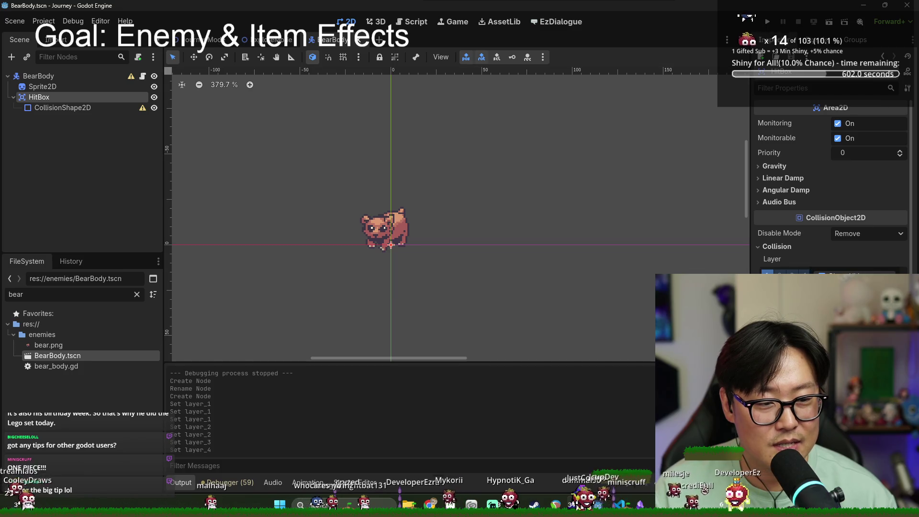
{"action": "left_click", "coordinate": [767, 277]}
{"action": "left_click", "coordinate": [792, 277]}
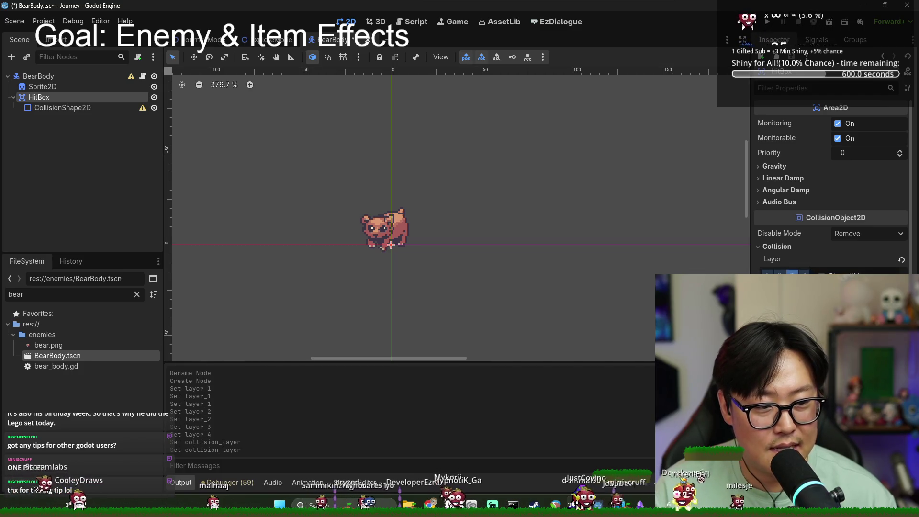
{"action": "left_click", "coordinate": [837, 124]}
{"action": "left_click", "coordinate": [838, 138]}
{"action": "left_click", "coordinate": [837, 123]}
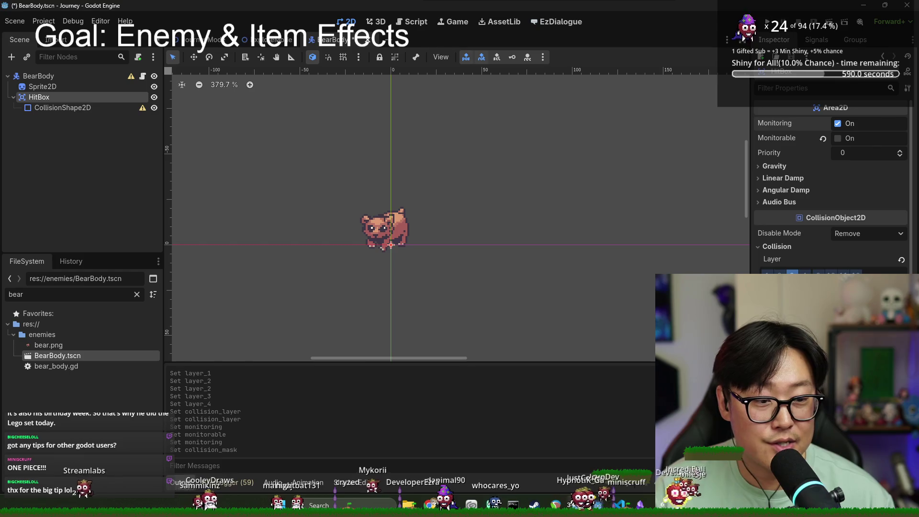
{"action": "key", "text": "ctrl+s"}
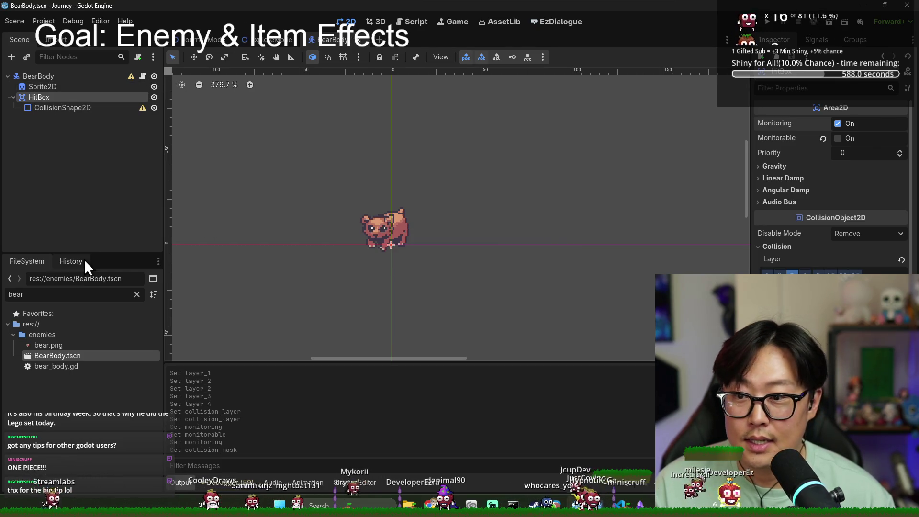
Give the CollisionShape2D a CircleShape2D, enlarge it and centre it on the bear, then save.
{"action": "left_click", "coordinate": [104, 108]}
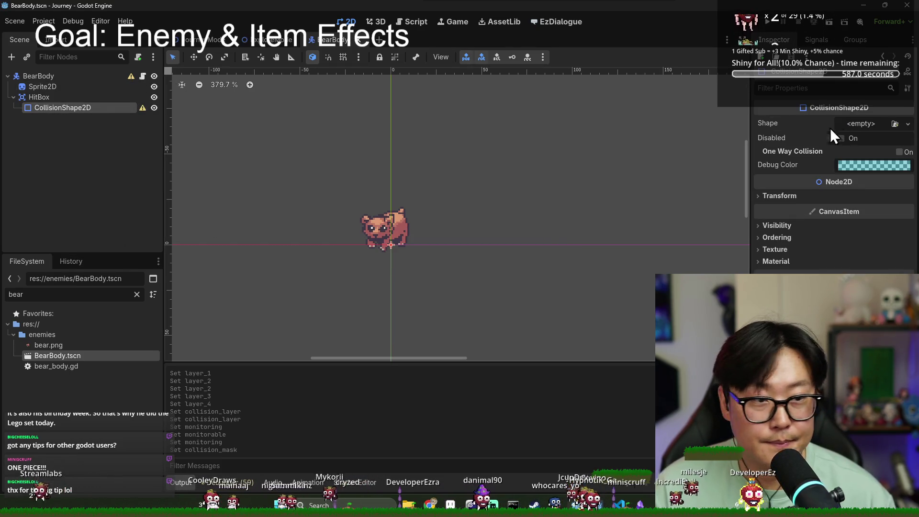
{"action": "left_click", "coordinate": [891, 123]}
{"action": "left_click", "coordinate": [842, 187]}
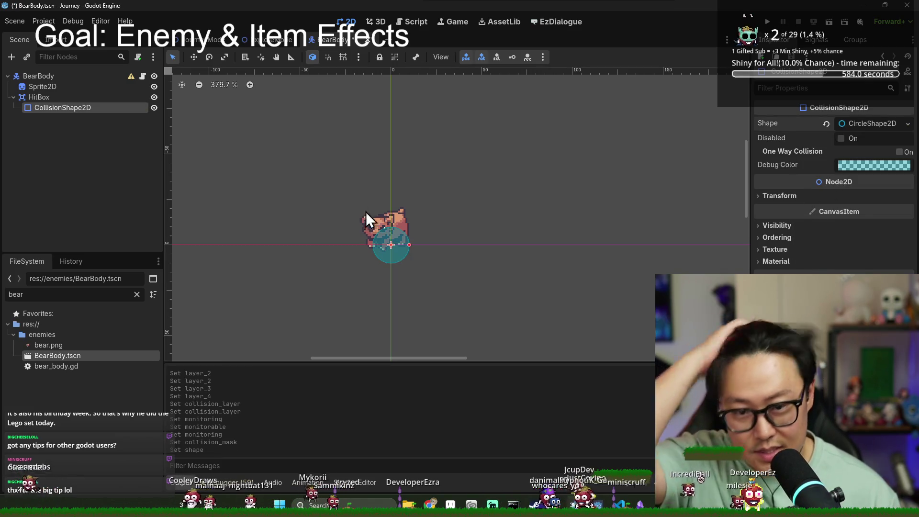
{"action": "left_click", "coordinate": [187, 59]}
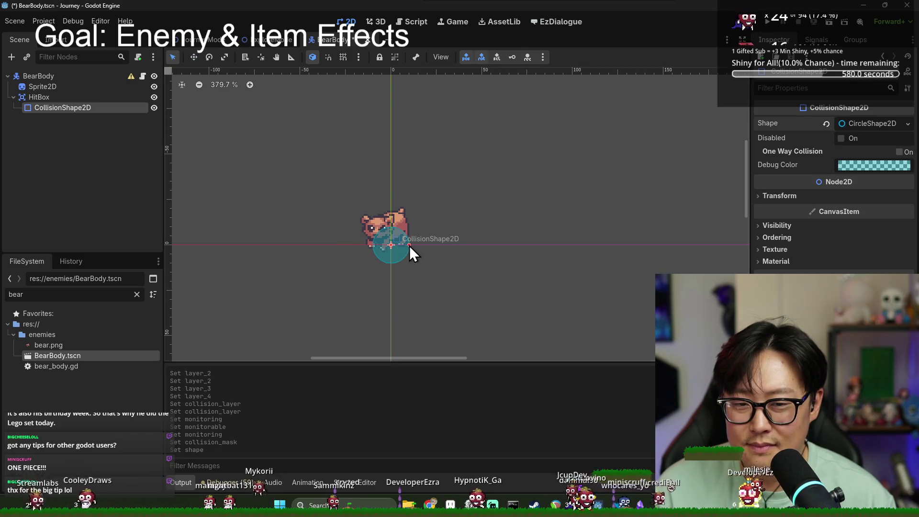
{"action": "mouse_move", "coordinate": [409, 246]}
{"action": "left_mouse_down"}
{"action": "mouse_move", "coordinate": [458, 252]}
{"action": "mouse_move", "coordinate": [421, 251]}
{"action": "mouse_move", "coordinate": [430, 251]}
{"action": "mouse_move", "coordinate": [415, 260]}
{"action": "mouse_move", "coordinate": [421, 254]}
{"action": "mouse_move", "coordinate": [426, 276]}
{"action": "left_mouse_up"}
{"action": "left_click", "coordinate": [194, 59]}
{"action": "key", "text": "ctrl+s"}
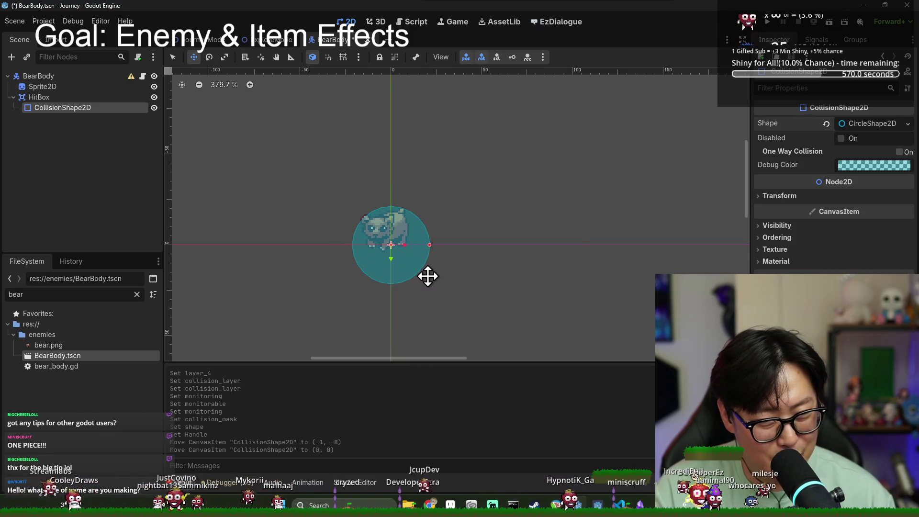
Widen the circle over the whole bear, save, and return to the ExploreMode scene.
{"action": "left_click", "coordinate": [173, 57]}
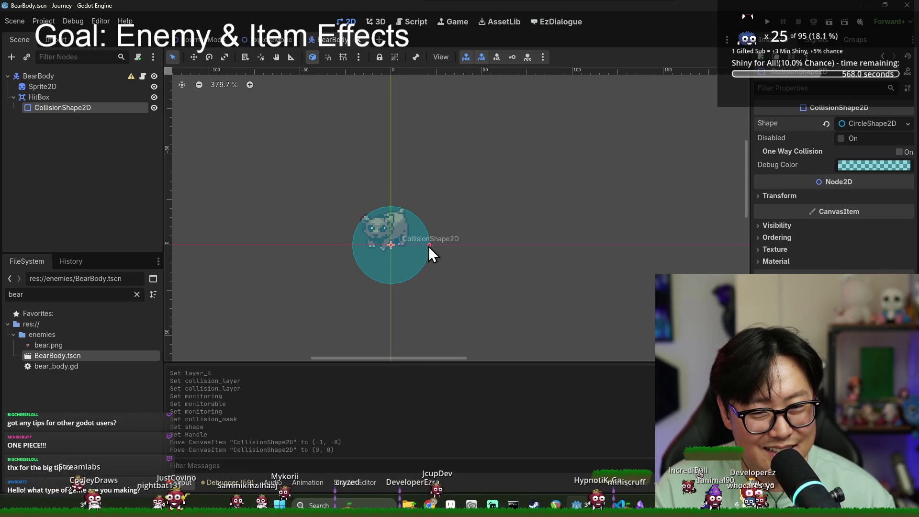
{"action": "left_click_drag", "start_coordinate": [426, 246], "coordinate": [446, 252]}
{"action": "key", "text": "ctrl+s"}
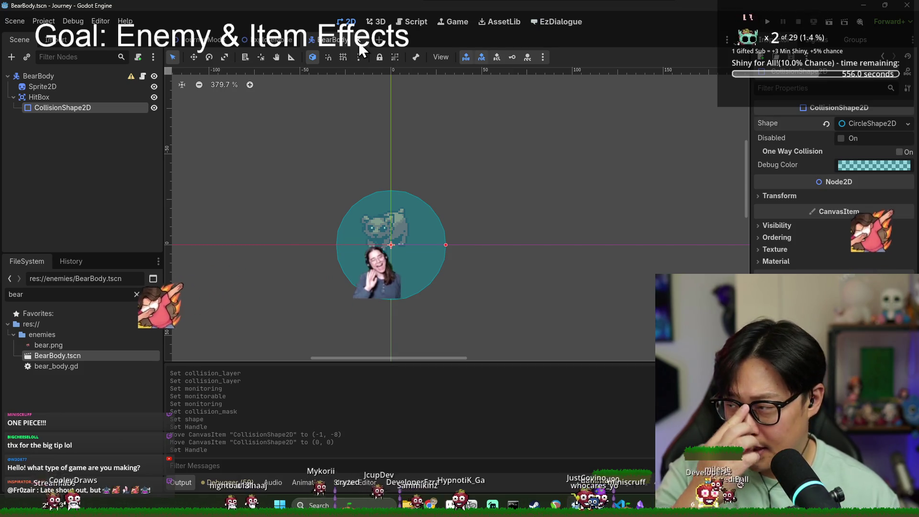
{"action": "left_click", "coordinate": [273, 40]}
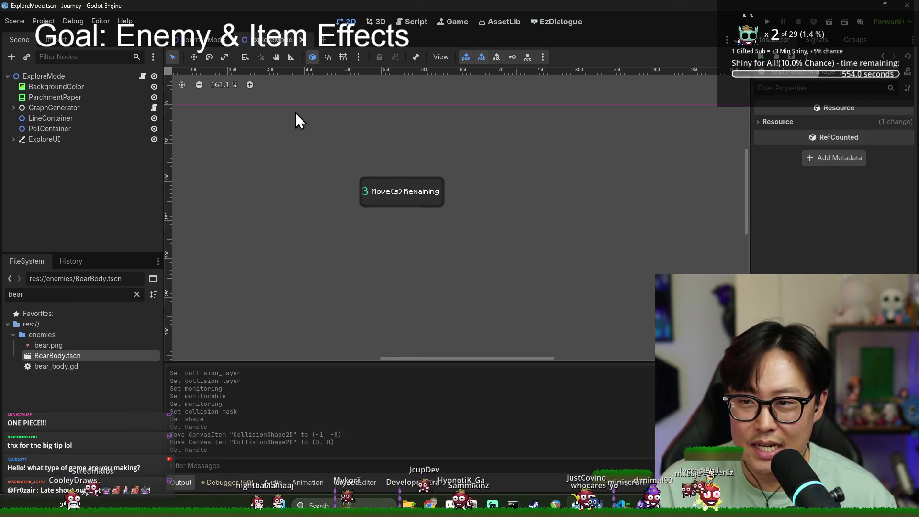
Open PlayerCharacter.tscn and add an Area2D child named PlayerHurtbox, then save.
{"action": "type", "text": "player"}
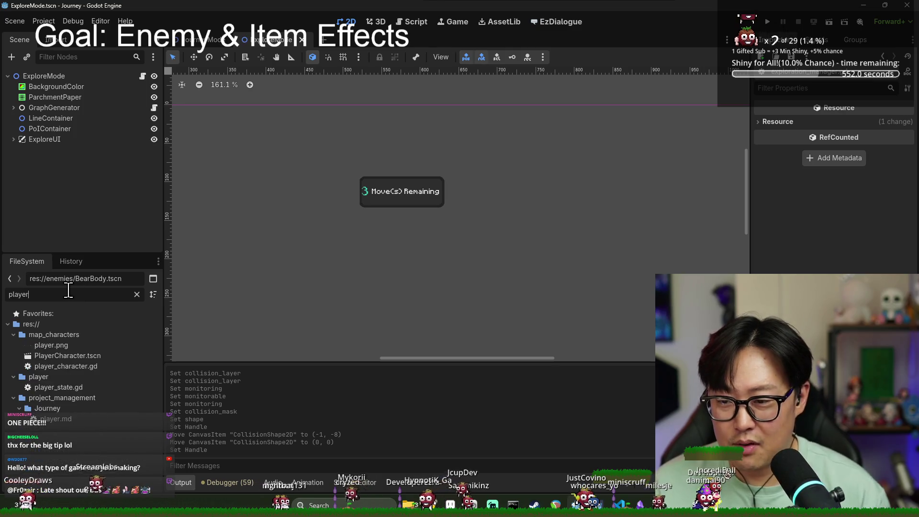
{"action": "double_click", "coordinate": [82, 357]}
{"action": "left_click", "coordinate": [48, 76]}
{"action": "right_click", "coordinate": [48, 76]}
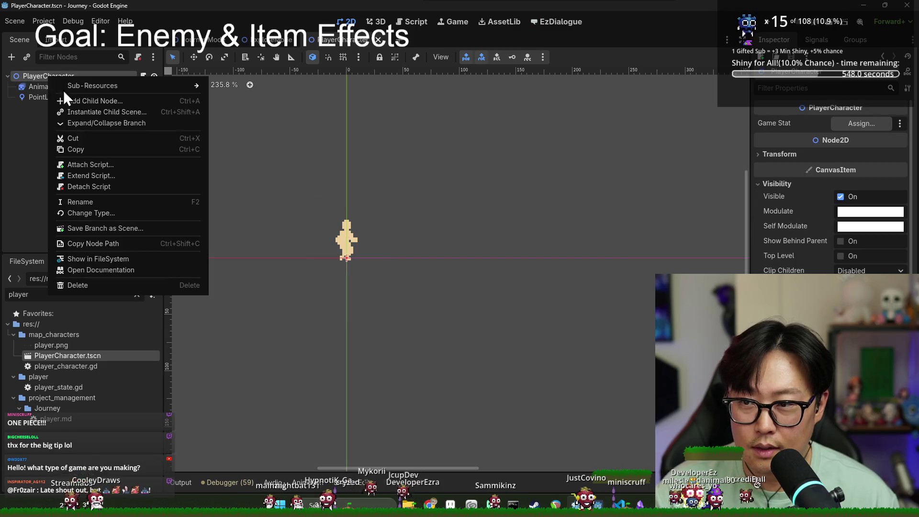
{"action": "left_click", "coordinate": [63, 89]}
{"action": "type", "text": "area"}
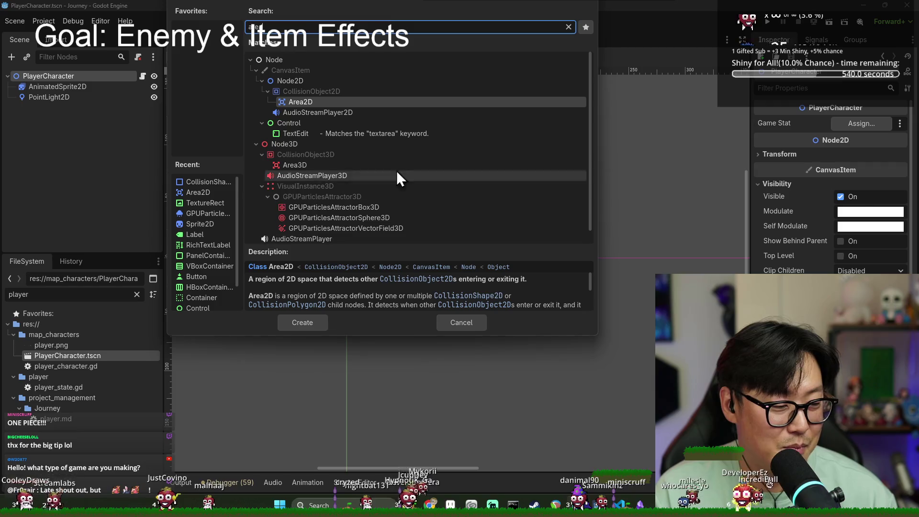
{"action": "double_click", "coordinate": [393, 103]}
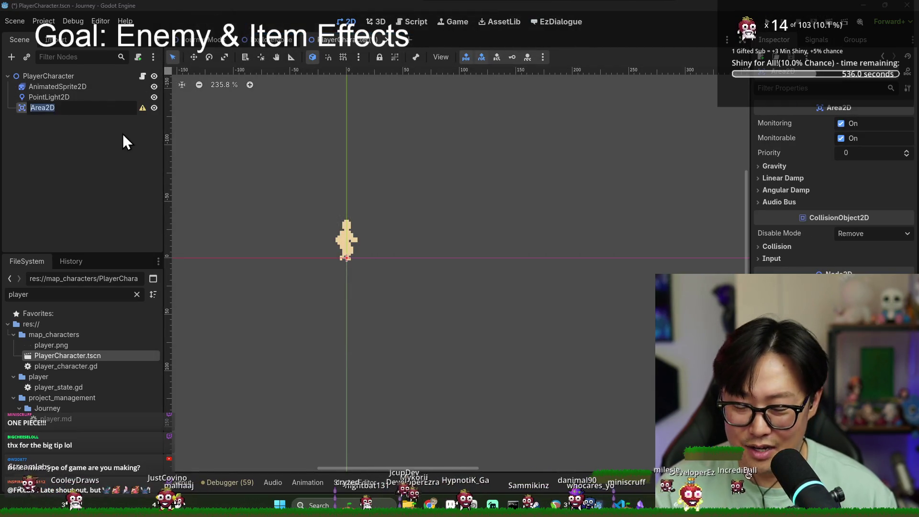
{"action": "type", "text": "PlayerH"}
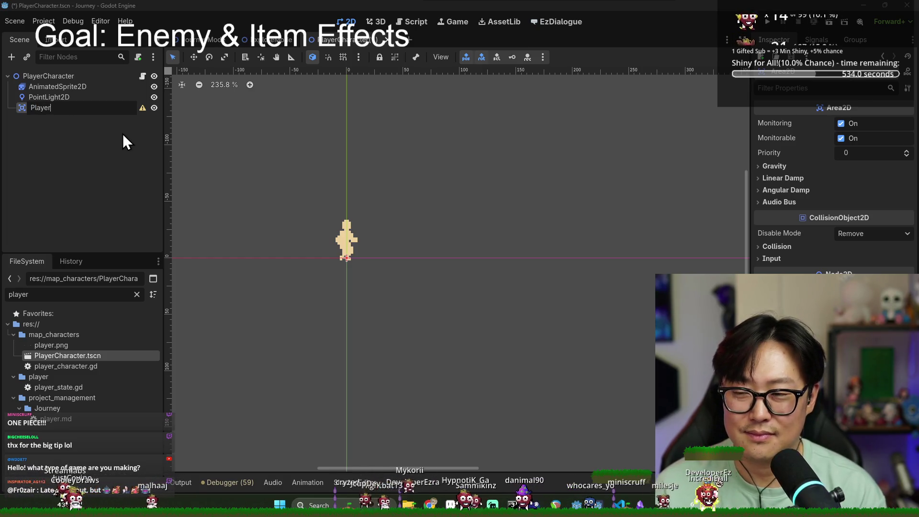
{"action": "type", "text": "urtbox"}
{"action": "key", "text": "Return"}
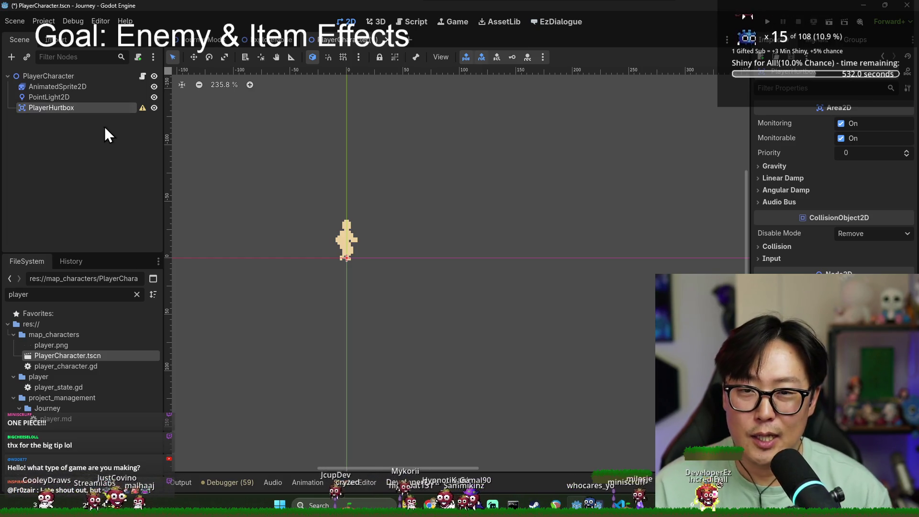
{"action": "key", "text": "ctrl+s"}
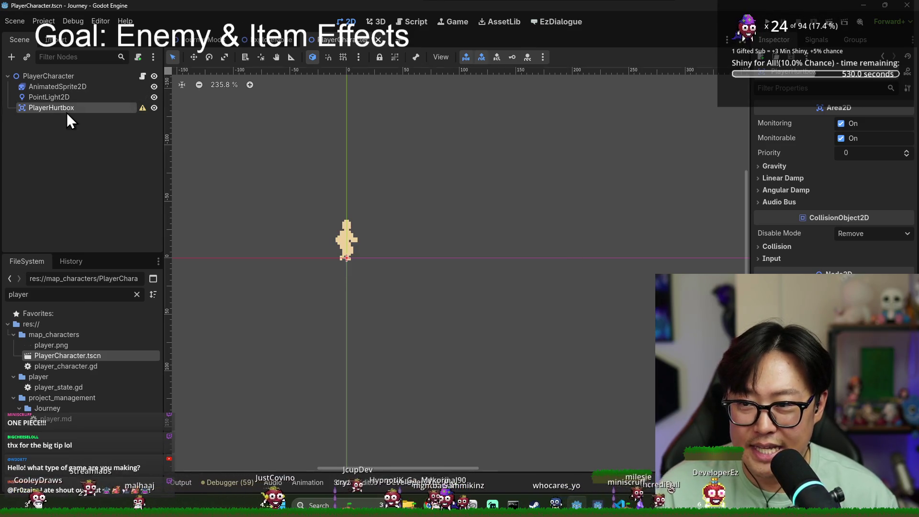
Add a CollisionShape2D child under PlayerHurtbox.
{"action": "right_click", "coordinate": [67, 112]}
{"action": "left_click", "coordinate": [91, 121]}
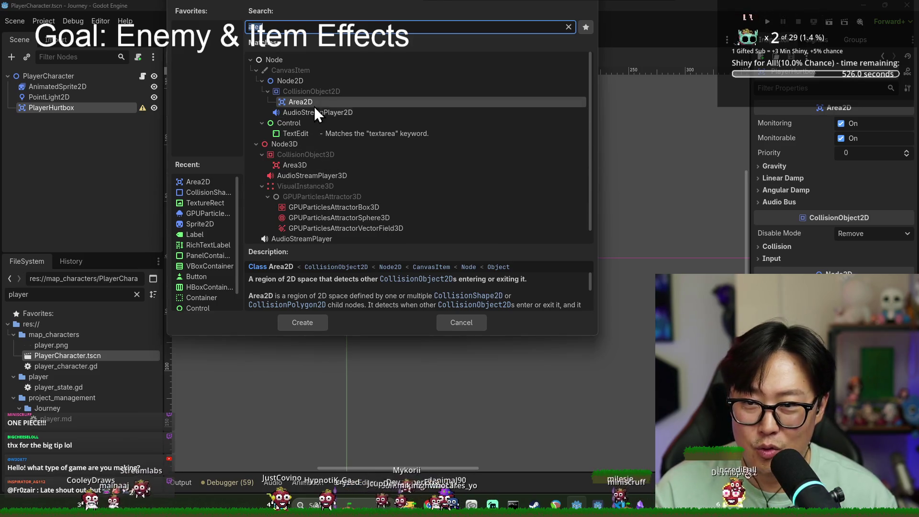
{"action": "type", "text": "col"}
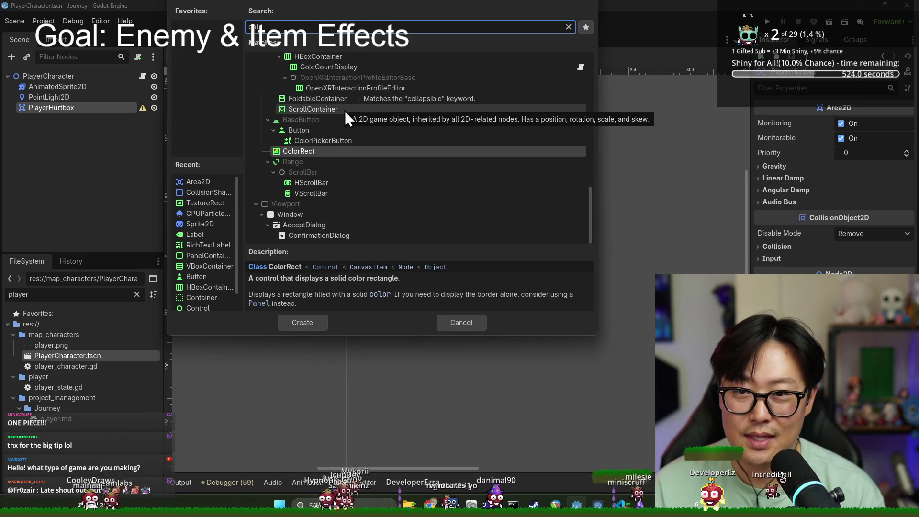
{"action": "type", "text": "lision"}
{"action": "key", "text": "Return"}
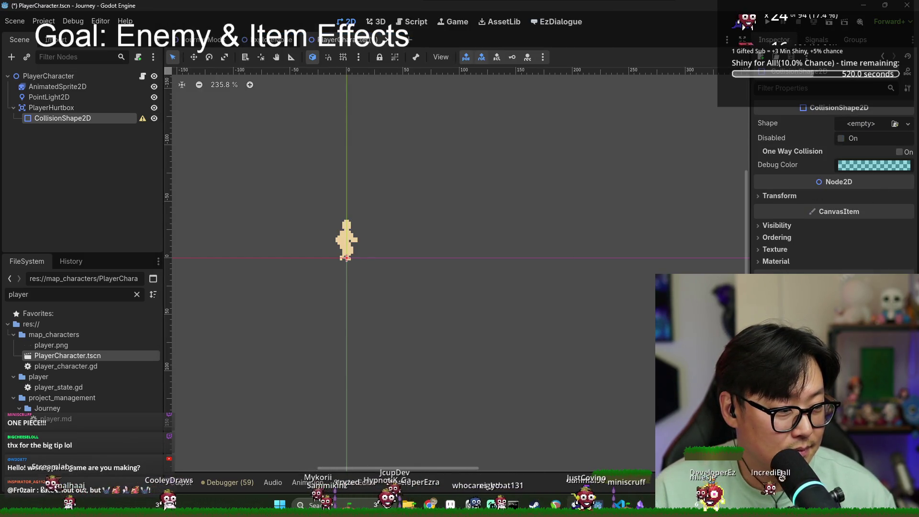
Give the hurtbox a CircleShape2D, turn off its Monitoring, and save.
{"action": "left_click", "coordinate": [894, 123]}
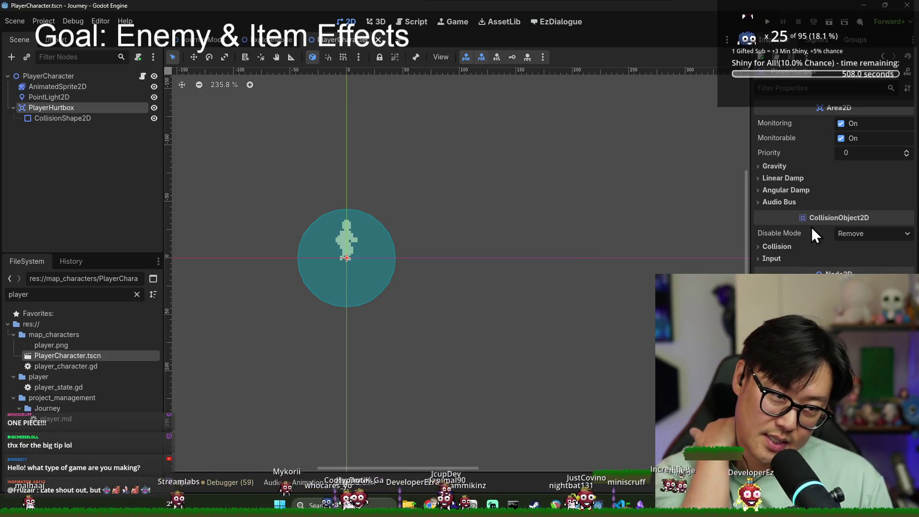
{"action": "left_click", "coordinate": [841, 138]}
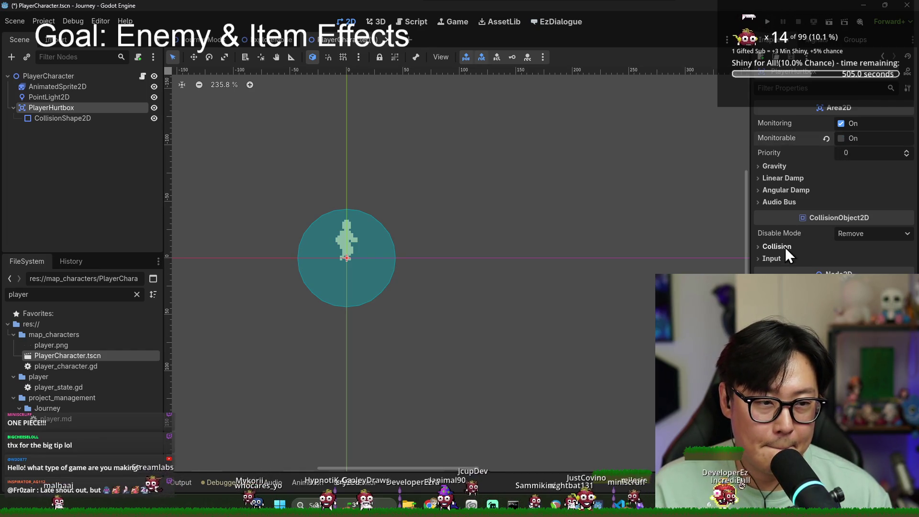
{"action": "left_click", "coordinate": [840, 123]}
{"action": "key", "text": "ctrl+s"}
Move PlayerHurtbox to a different collision layer, save, and close PlayerCharacter.
{"action": "left_click_drag", "start_coordinate": [751, 197], "coordinate": [679, 197]}
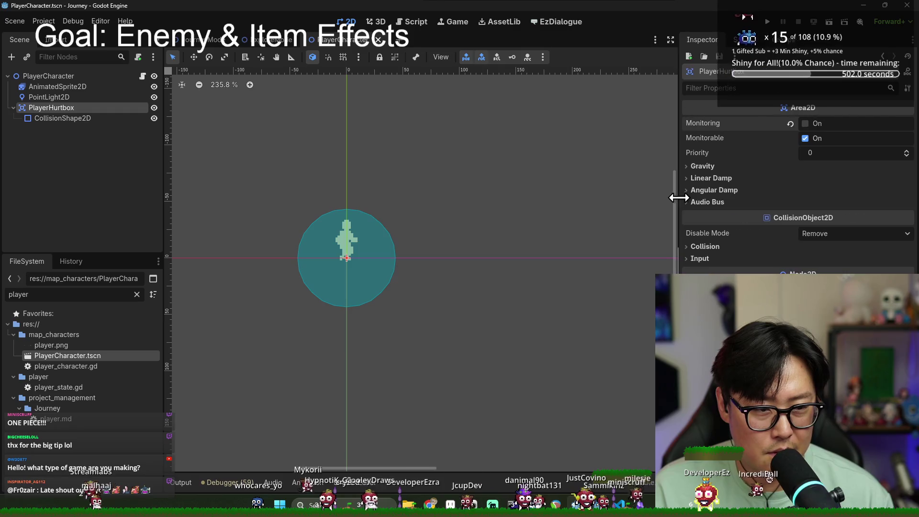
{"action": "left_click", "coordinate": [76, 120]}
{"action": "left_click", "coordinate": [78, 110]}
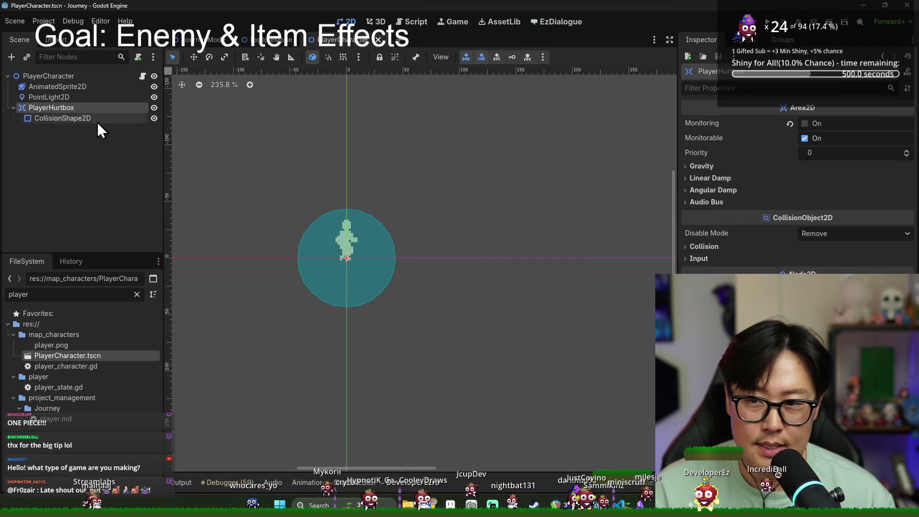
{"action": "left_click", "coordinate": [704, 246]}
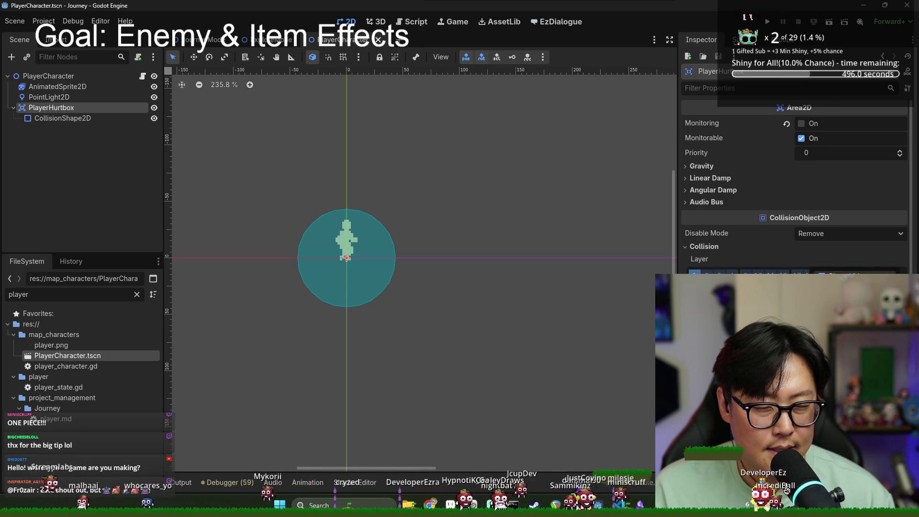
{"action": "left_click", "coordinate": [707, 272]}
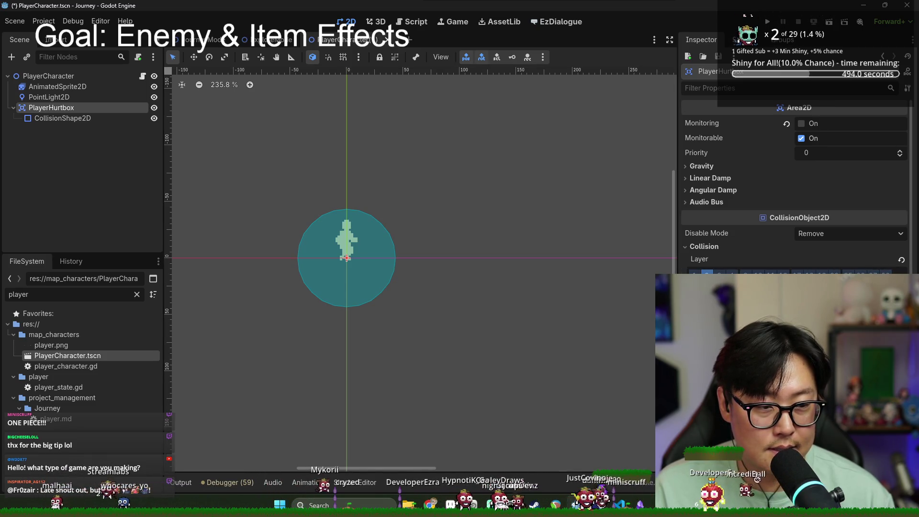
{"action": "key", "text": "ctrl+s"}
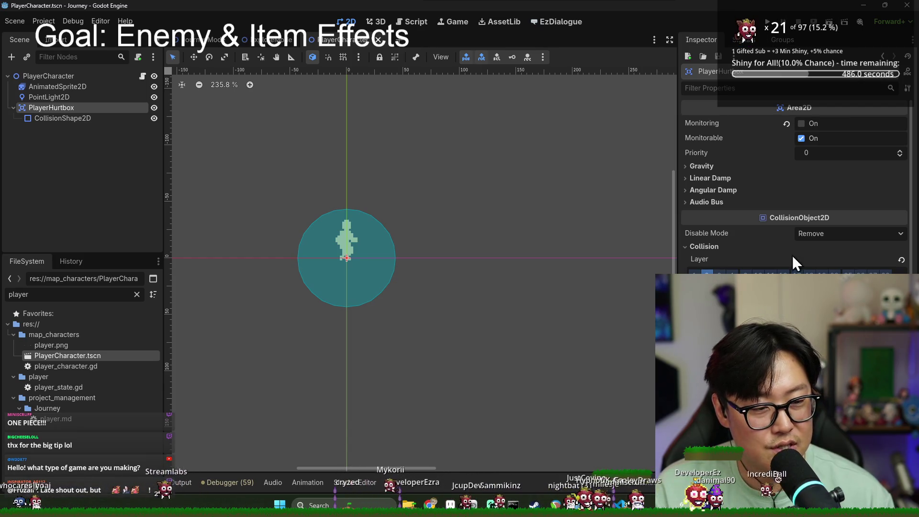
{"action": "left_click", "coordinate": [757, 249]}
{"action": "key", "text": "ctrl+s"}
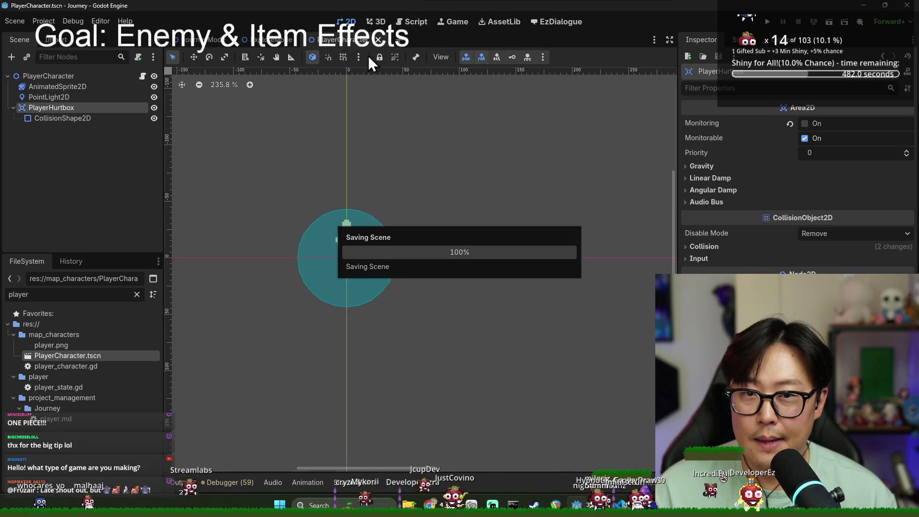
{"action": "left_click", "coordinate": [377, 40]}
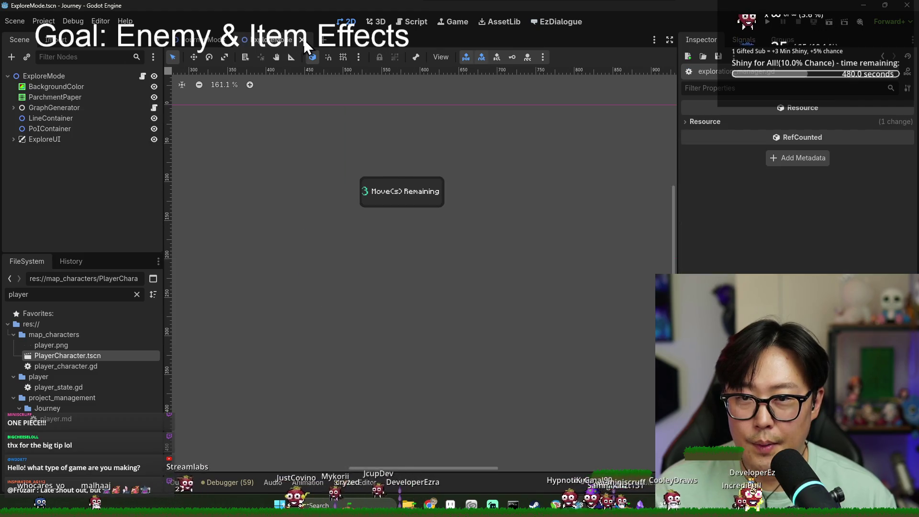
Close ExploreMode, save JourneyMode with JourneyStageManager selected, and run the project.
{"action": "left_click", "coordinate": [302, 40]}
{"action": "mouse_move", "coordinate": [680, 71]}
{"action": "left_mouse_down"}
{"action": "mouse_move", "coordinate": [768, 96]}
{"action": "mouse_move", "coordinate": [731, 108]}
{"action": "left_mouse_up"}
{"action": "key", "text": "ctrl+s"}
{"action": "key", "text": "ctrl+s"}
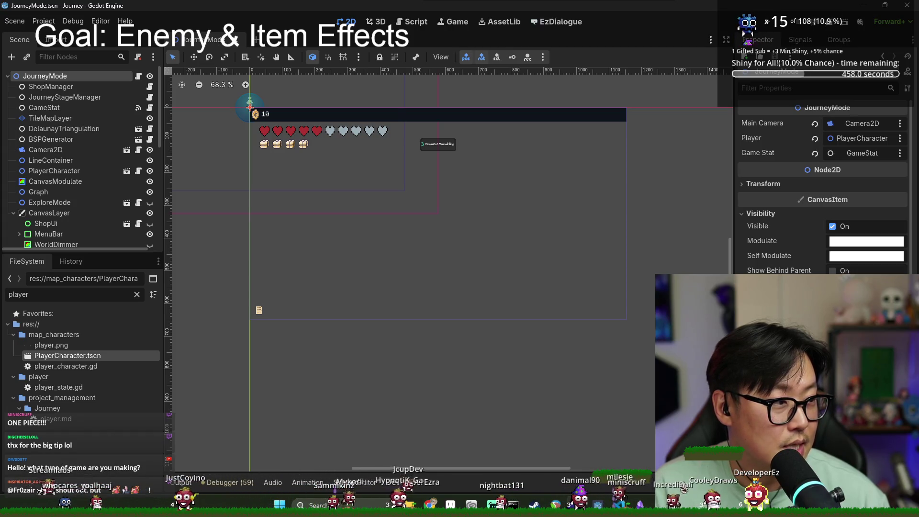
{"action": "key", "text": "ctrl+s"}
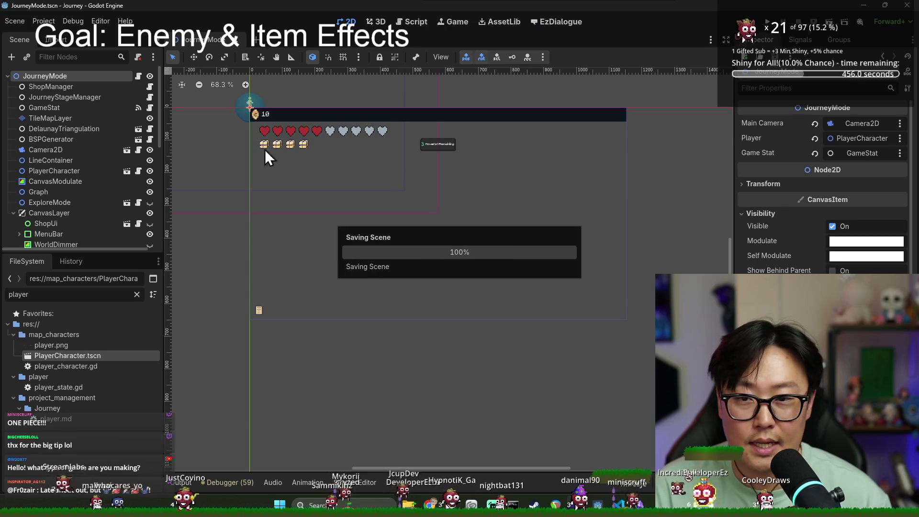
{"action": "left_click", "coordinate": [55, 88]}
{"action": "left_click", "coordinate": [73, 99]}
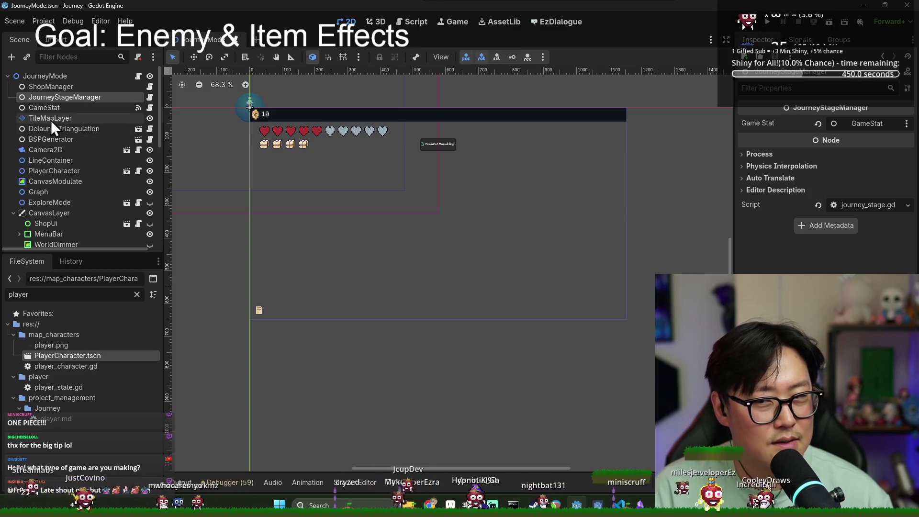
{"action": "key", "text": "ctrl+s"}
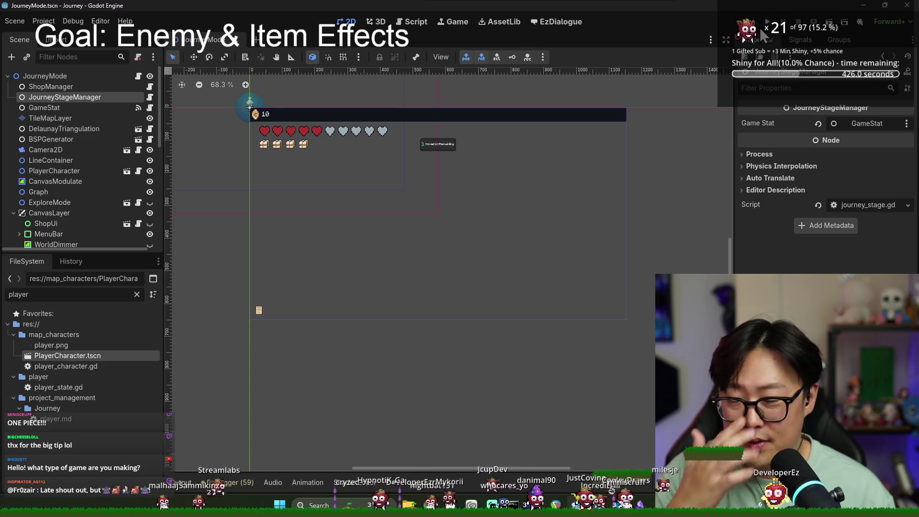
{"action": "left_click", "coordinate": [772, 21]}
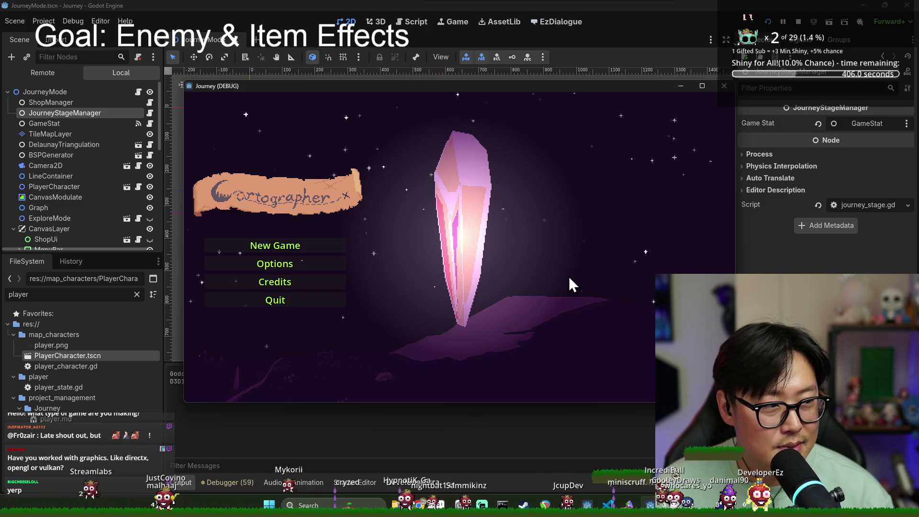
Start a New Game, dismiss the tutorial, and walk the player through two connected map nodes.
{"action": "left_click", "coordinate": [301, 245]}
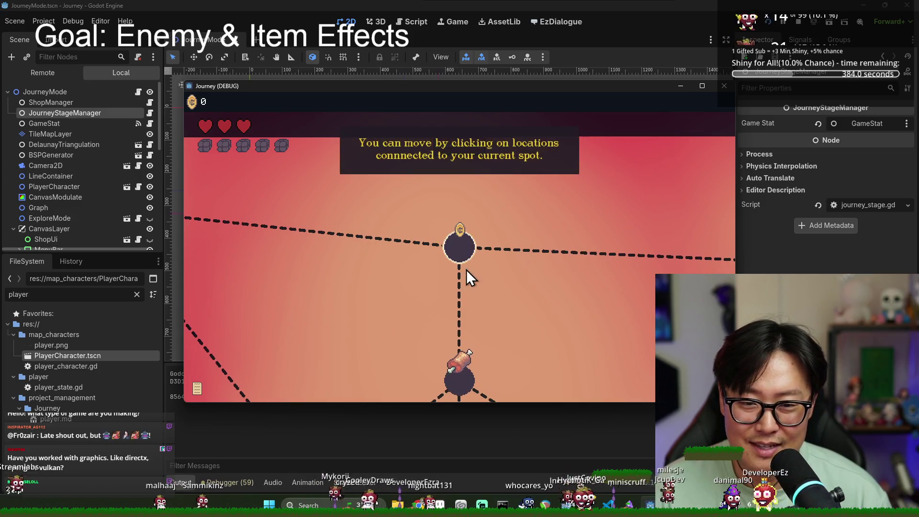
{"action": "left_click", "coordinate": [458, 255]}
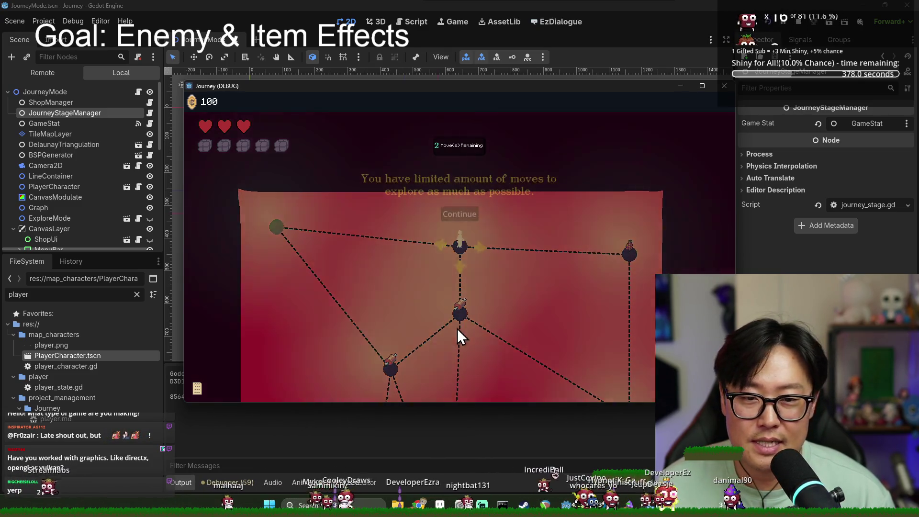
{"action": "left_click", "coordinate": [459, 215]}
{"action": "left_click", "coordinate": [461, 315]}
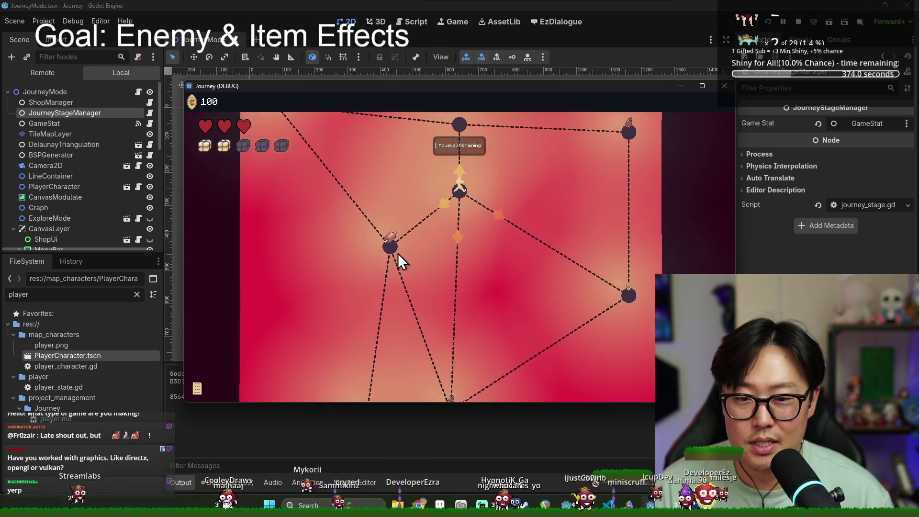
{"action": "left_click", "coordinate": [398, 255]}
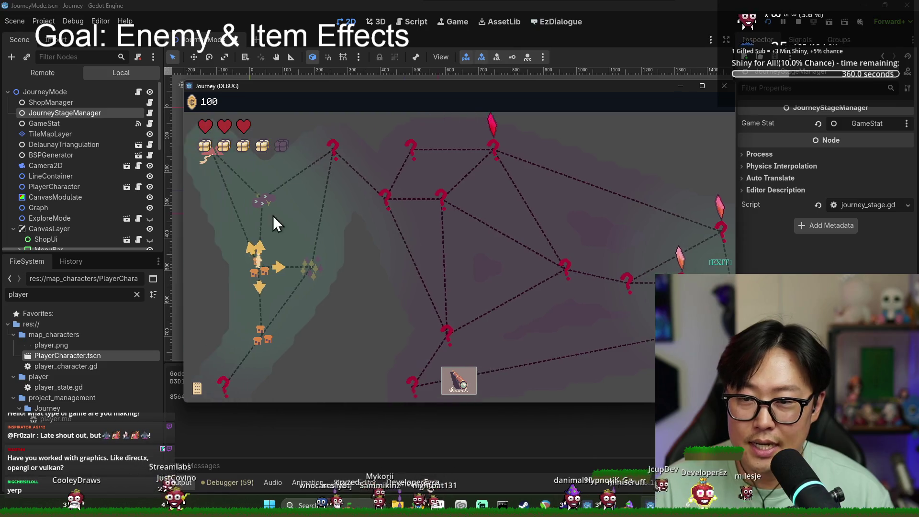
Close the provisions tutorial and move the player across the forest and following map nodes.
{"action": "left_click", "coordinate": [332, 271]}
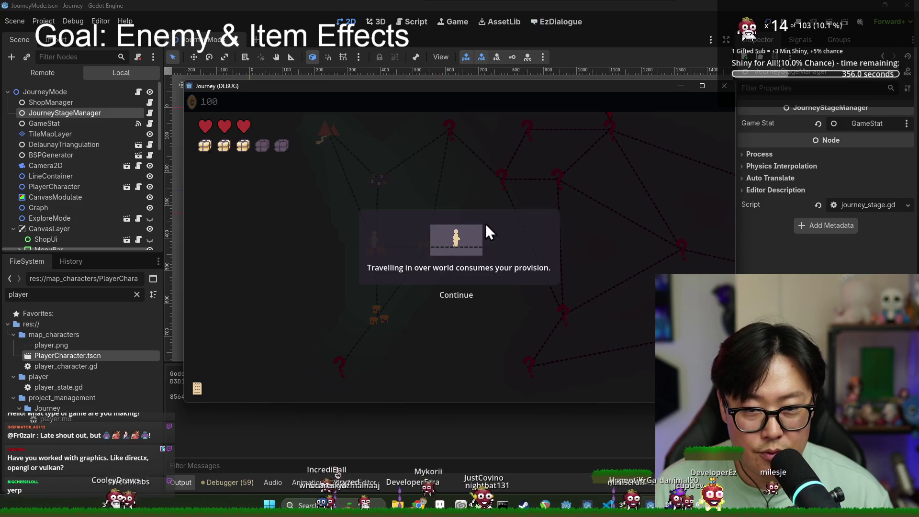
{"action": "left_click", "coordinate": [471, 296]}
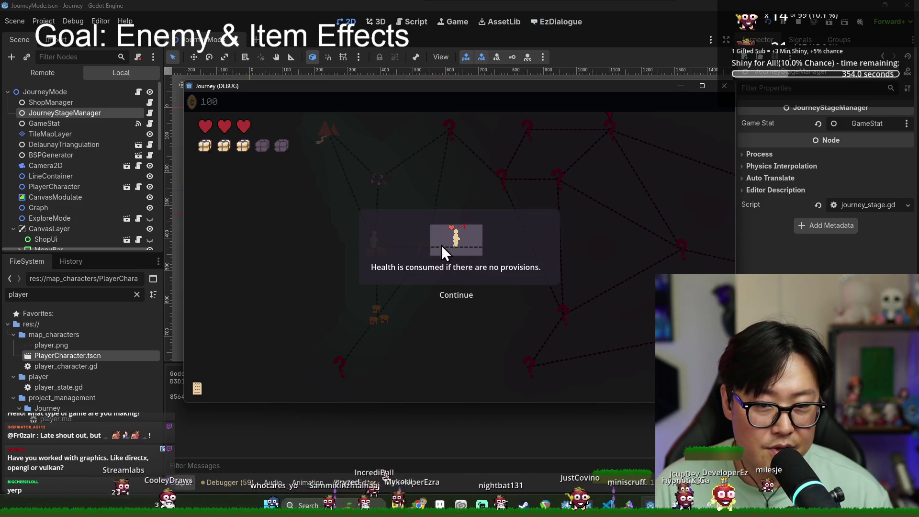
{"action": "left_click", "coordinate": [465, 295]}
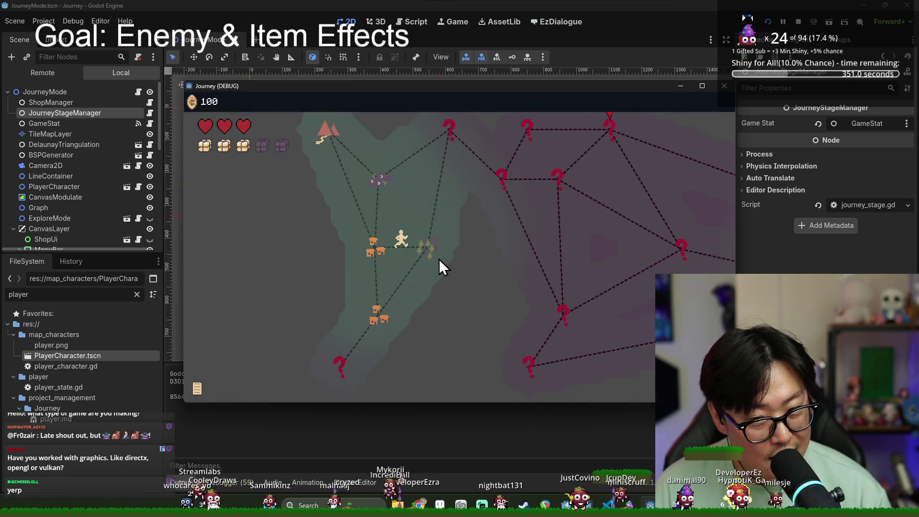
{"action": "left_click", "coordinate": [438, 262]}
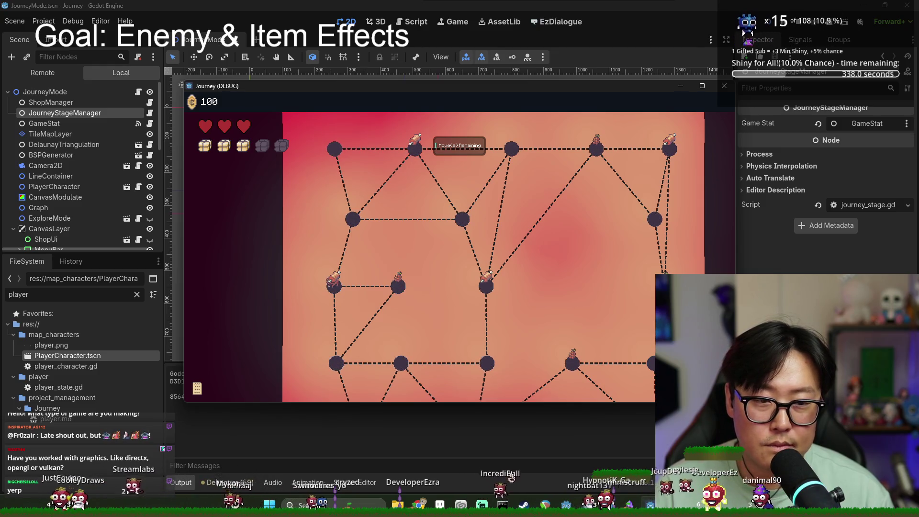
{"action": "left_click", "coordinate": [668, 151]}
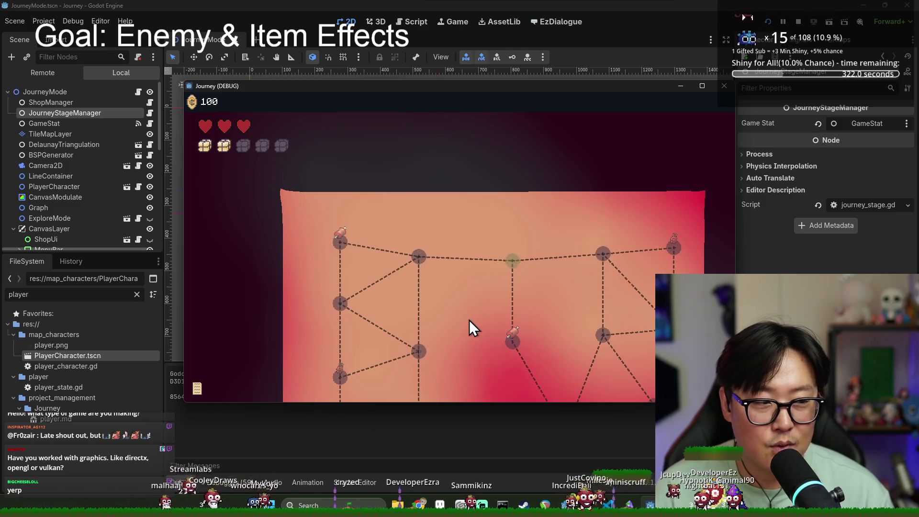
{"action": "key", "text": "Down"}
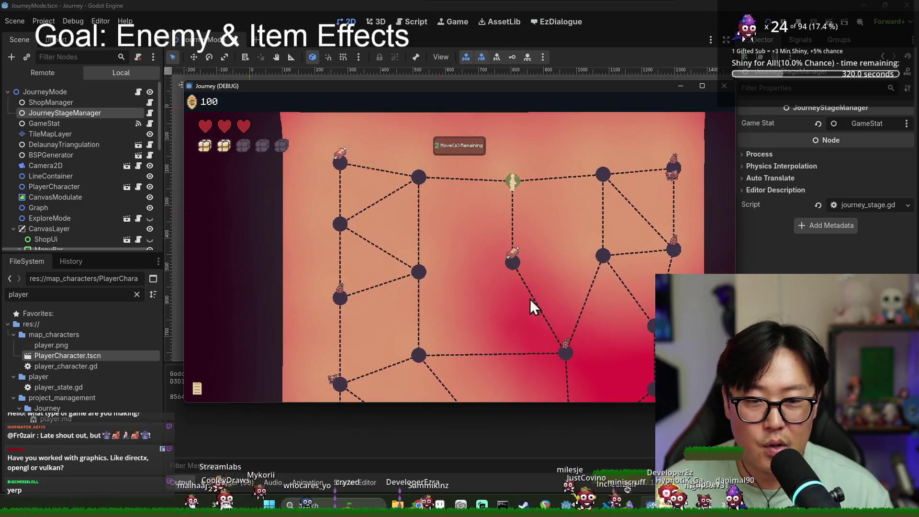
{"action": "left_click", "coordinate": [561, 353]}
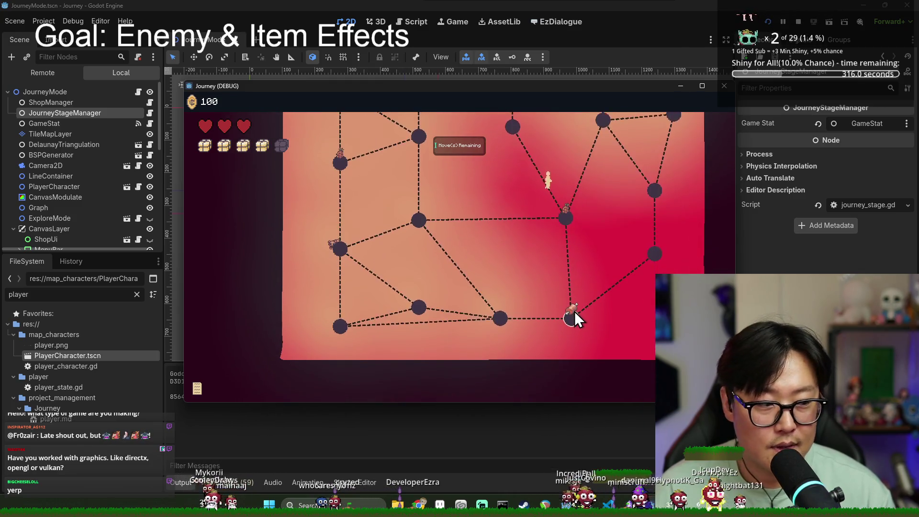
{"action": "left_click", "coordinate": [571, 317]}
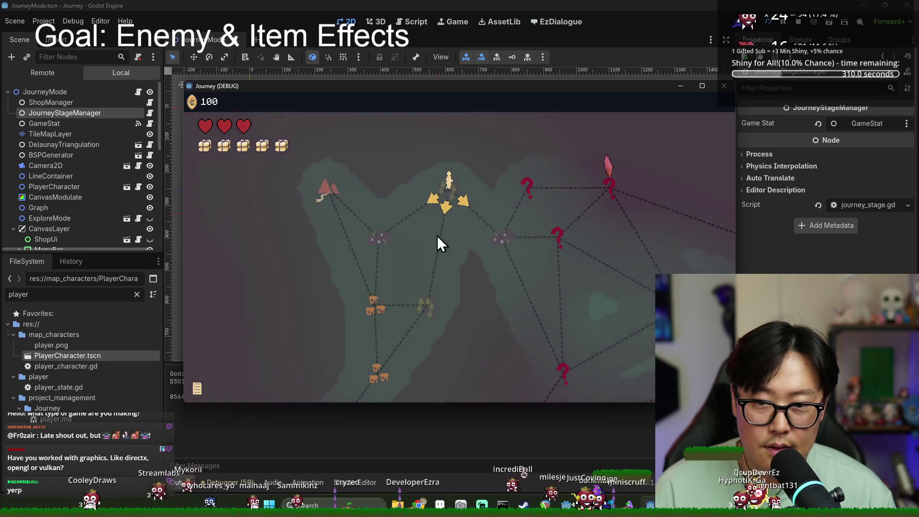
{"action": "left_click", "coordinate": [496, 257]}
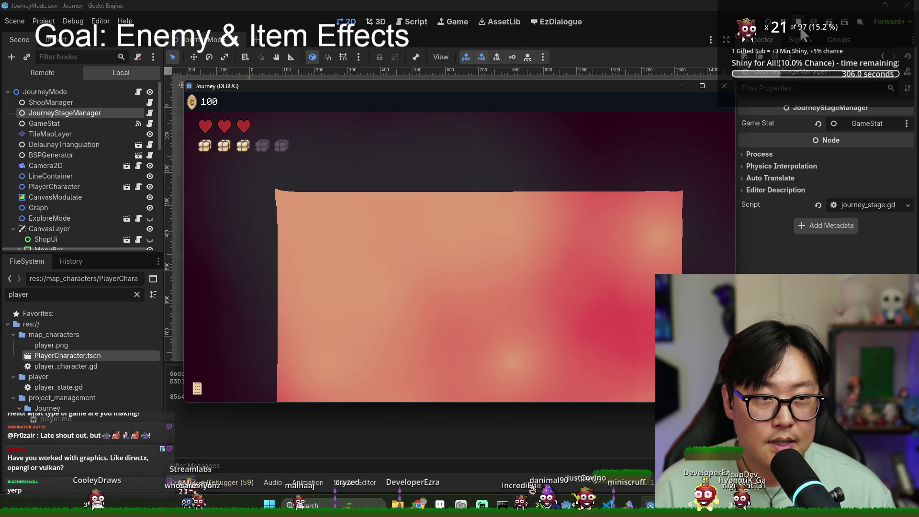
Stop the running game with F8 and save the JourneyMode scene.
{"action": "key", "text": "F8"}
{"action": "key", "text": "ctrl+s"}
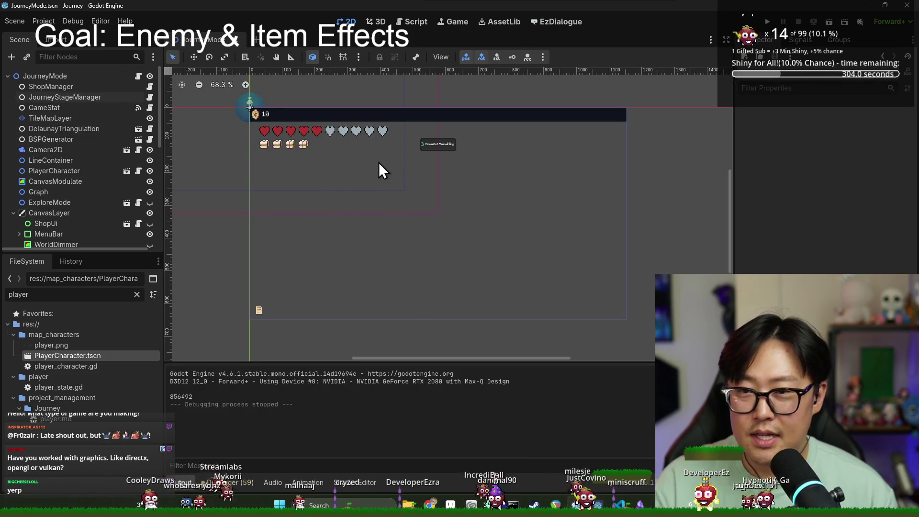
{"action": "key", "text": "ctrl+s"}
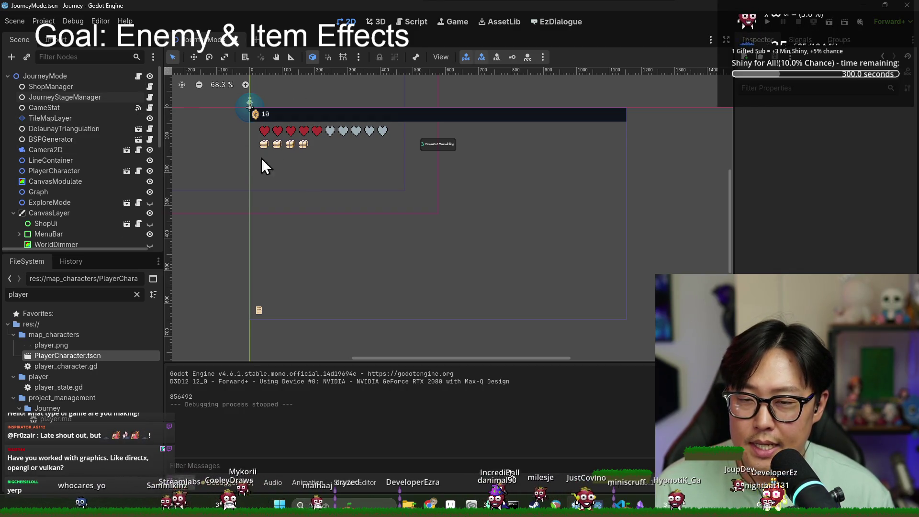
{"action": "scroll", "coordinate": [237, 148], "scroll_direction": "up", "scroll_amount": 2}
{"action": "key", "text": "ctrl+s"}
{"action": "scroll", "coordinate": [331, 200], "scroll_direction": "up", "scroll_amount": 10}
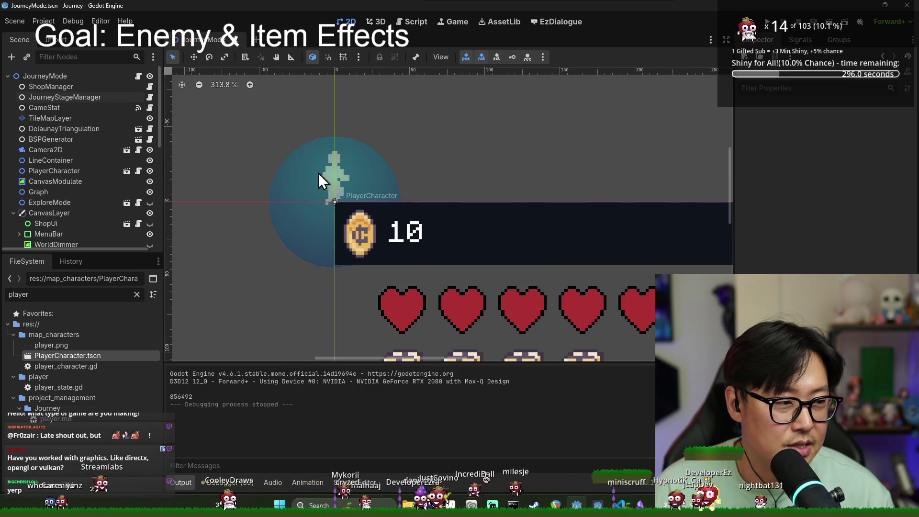
{"action": "scroll", "coordinate": [335, 186], "scroll_direction": "up", "scroll_amount": 4}
{"action": "key", "text": "ctrl+s"}
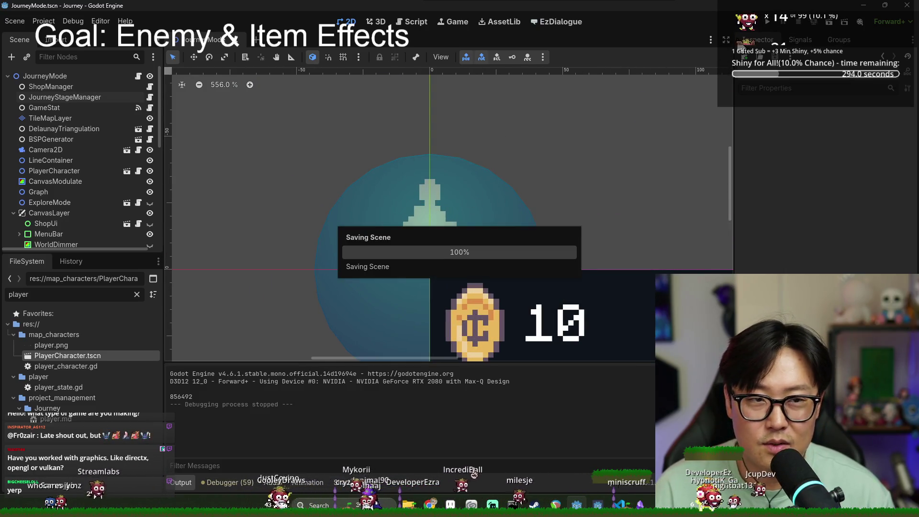
{"action": "scroll", "coordinate": [330, 168], "scroll_direction": "down", "scroll_amount": 3}
{"action": "key", "text": "ctrl+s"}
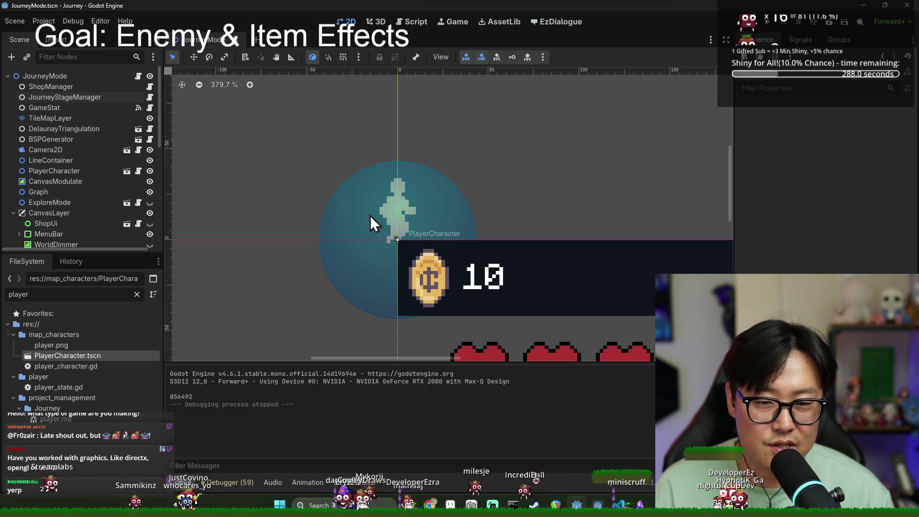
{"action": "scroll", "coordinate": [386, 192], "scroll_direction": "down", "scroll_amount": 8}
{"action": "key", "text": "ctrl+s"}
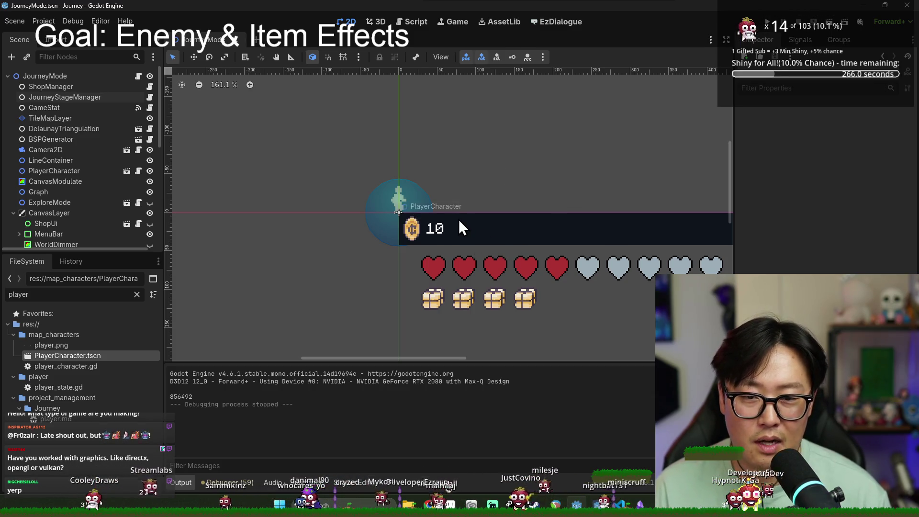
{"action": "scroll", "coordinate": [367, 217], "scroll_direction": "down", "scroll_amount": 2}
{"action": "key", "text": "ctrl+s"}
{"action": "key", "text": "ctrl+s"}
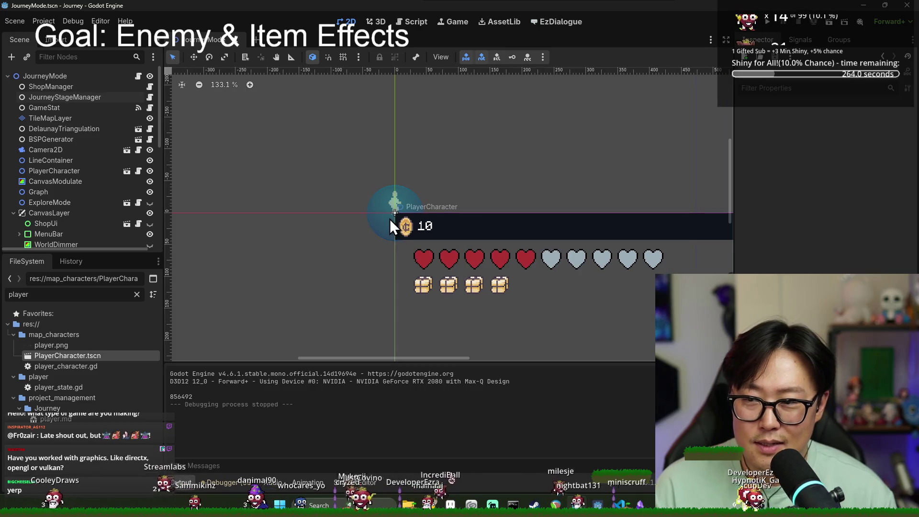
{"action": "scroll", "coordinate": [348, 163], "scroll_direction": "down", "scroll_amount": 4}
{"action": "key", "text": "ctrl+s"}
{"action": "scroll", "coordinate": [90, 196], "scroll_direction": "down", "scroll_amount": 2}
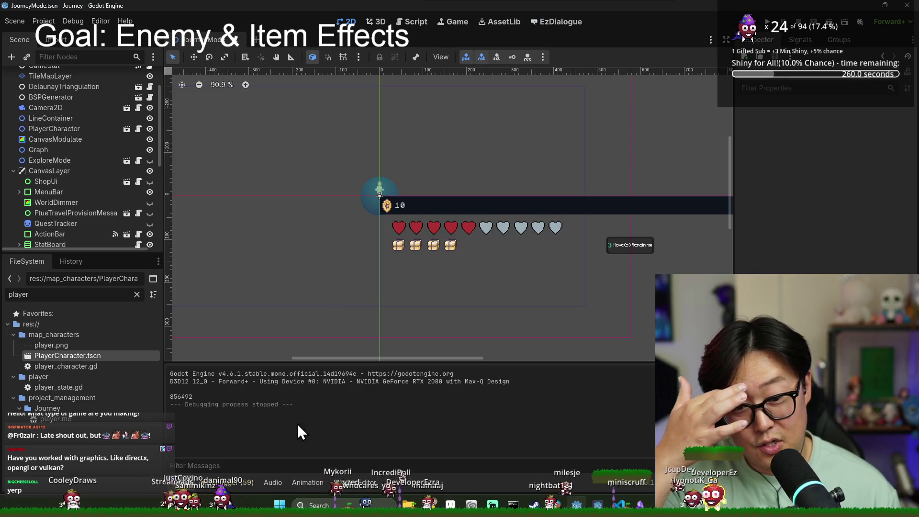
Clear all entries from the Debugger's Errors list and save.
{"action": "left_click", "coordinate": [237, 482]}
{"action": "left_click", "coordinate": [237, 363]}
{"action": "scroll", "coordinate": [422, 426], "scroll_direction": "down", "scroll_amount": 10}
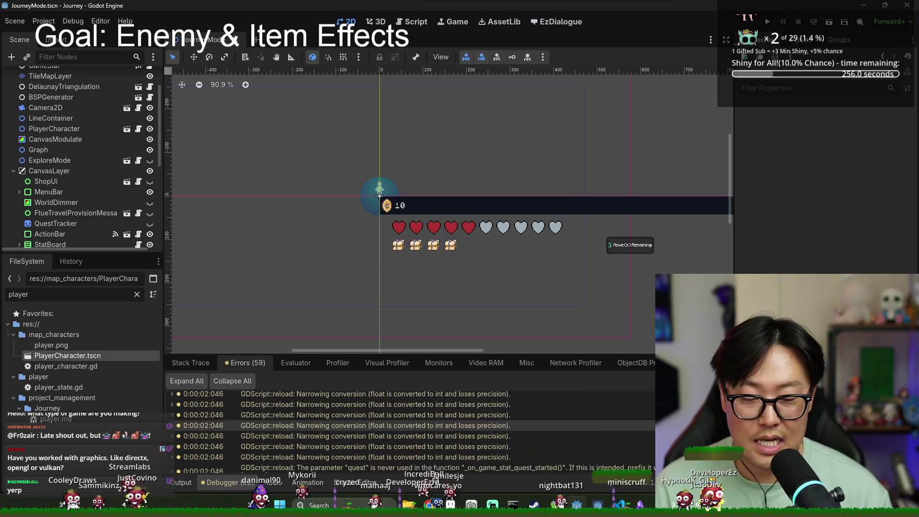
{"action": "left_click", "coordinate": [716, 380]}
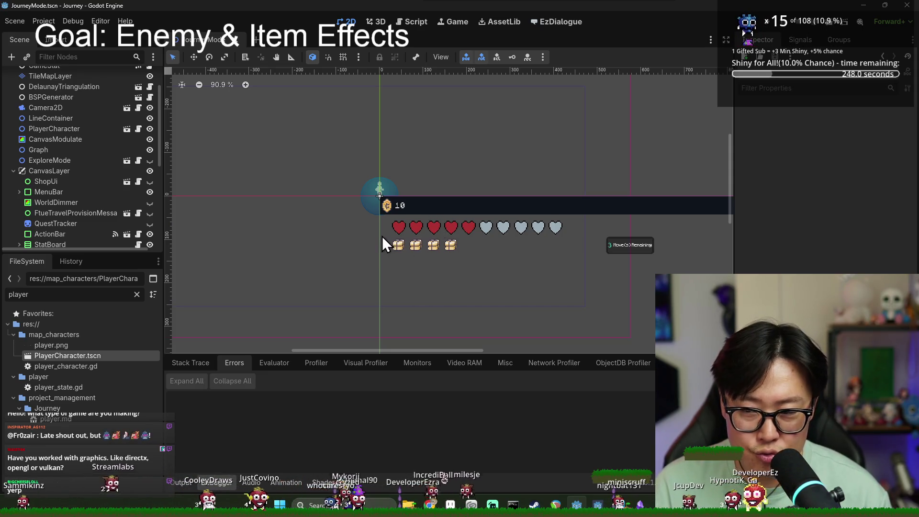
{"action": "key", "text": "ctrl+s"}
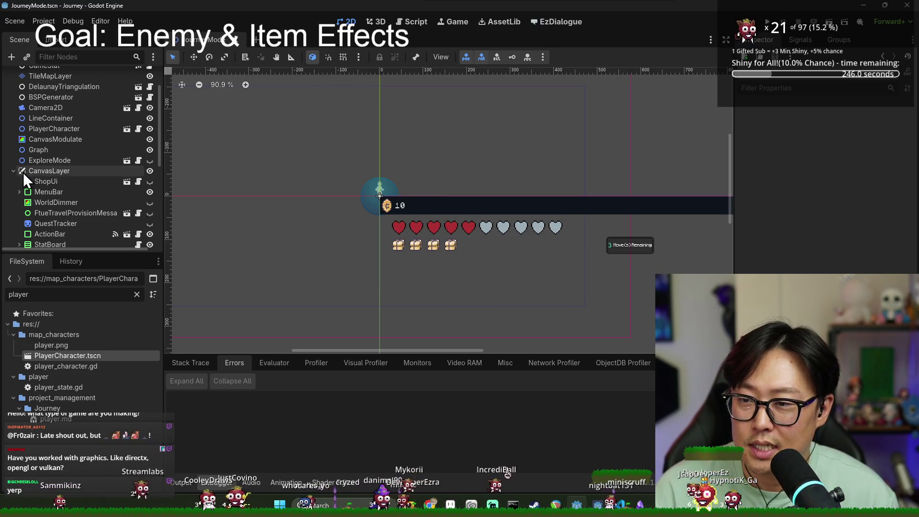
{"action": "scroll", "coordinate": [52, 182], "scroll_direction": "up", "scroll_amount": 3}
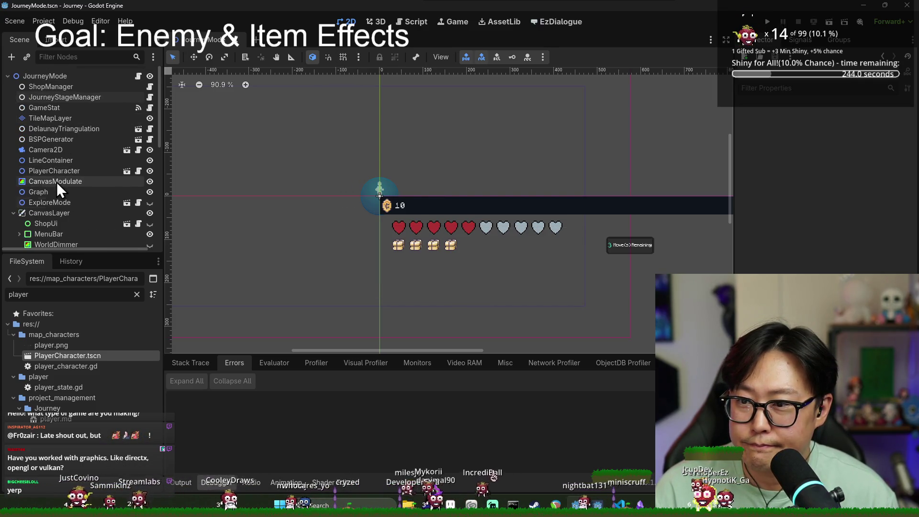
{"action": "scroll", "coordinate": [57, 184], "scroll_direction": "down", "scroll_amount": 4}
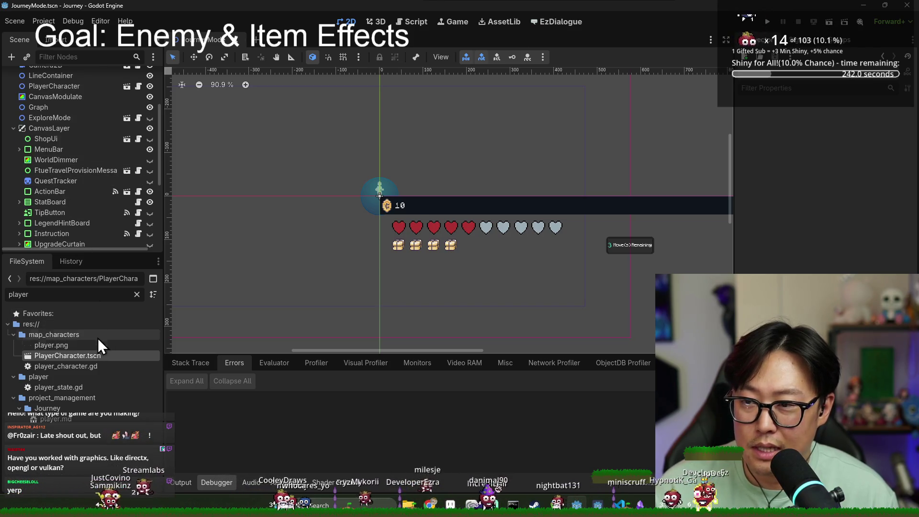
Filter FileSystem by 'bear', open BearBody.tscn, then its bear_body.gd script.
{"action": "left_click", "coordinate": [61, 295]}
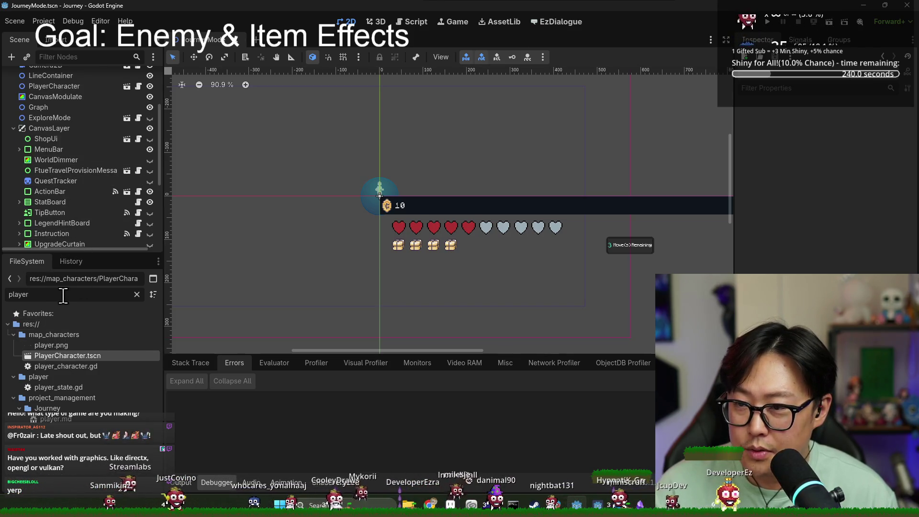
{"action": "key", "text": "BackSpace"}
{"action": "key", "text": "BackSpace"}
{"action": "key", "text": "BackSpace"}
{"action": "type", "text": "bear"}
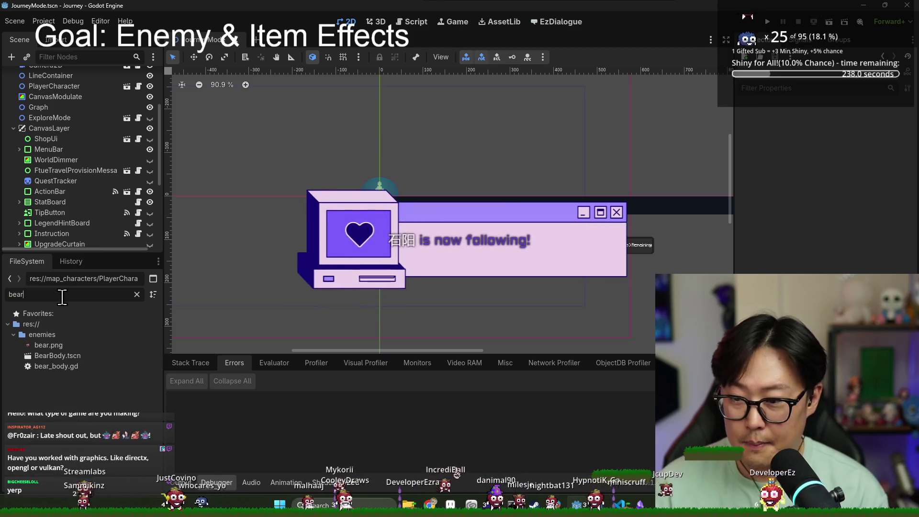
{"action": "double_click", "coordinate": [71, 355]}
{"action": "left_click", "coordinate": [142, 76]}
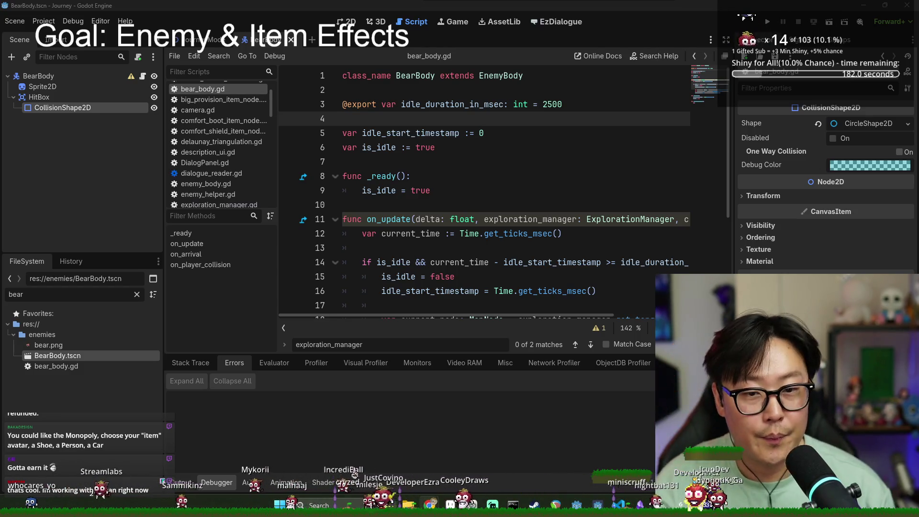
Insert an empty line after line 26 in bear_body.gd and save.
{"action": "left_click", "coordinate": [480, 176]}
{"action": "key", "text": "ctrl+s"}
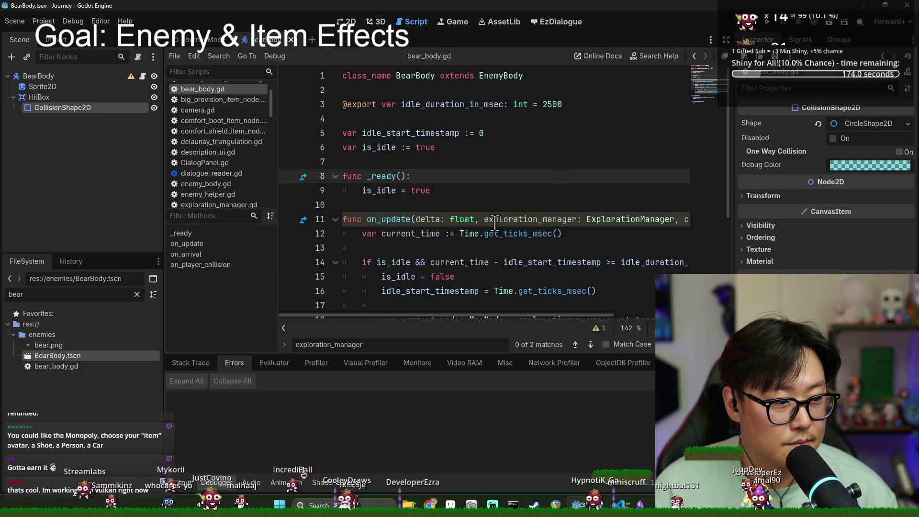
{"action": "key", "text": "ctrl+s"}
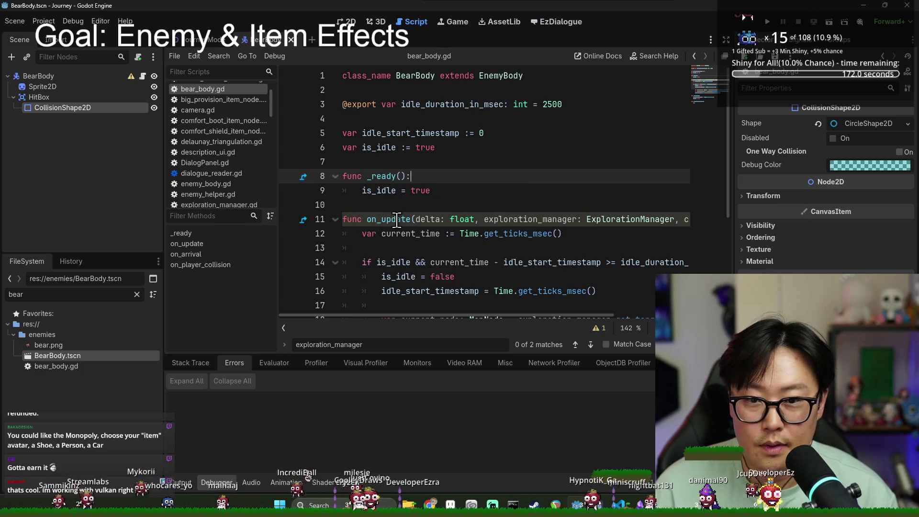
{"action": "scroll", "coordinate": [378, 158], "scroll_direction": "down", "scroll_amount": 2}
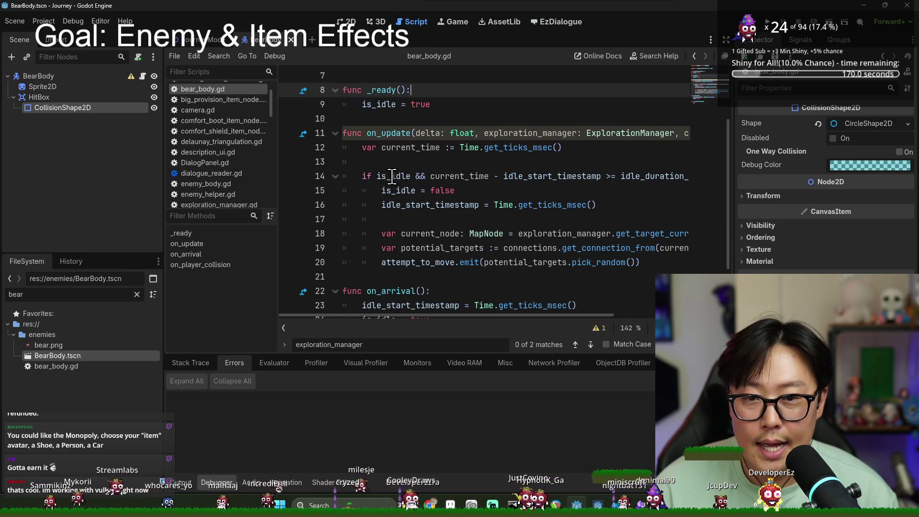
{"action": "scroll", "coordinate": [392, 182], "scroll_direction": "down", "scroll_amount": 2}
{"action": "left_click", "coordinate": [414, 277]}
{"action": "key", "text": "ctrl+s"}
{"action": "left_click", "coordinate": [490, 276]}
{"action": "key", "text": "Return"}
{"action": "key", "text": "ctrl+s"}
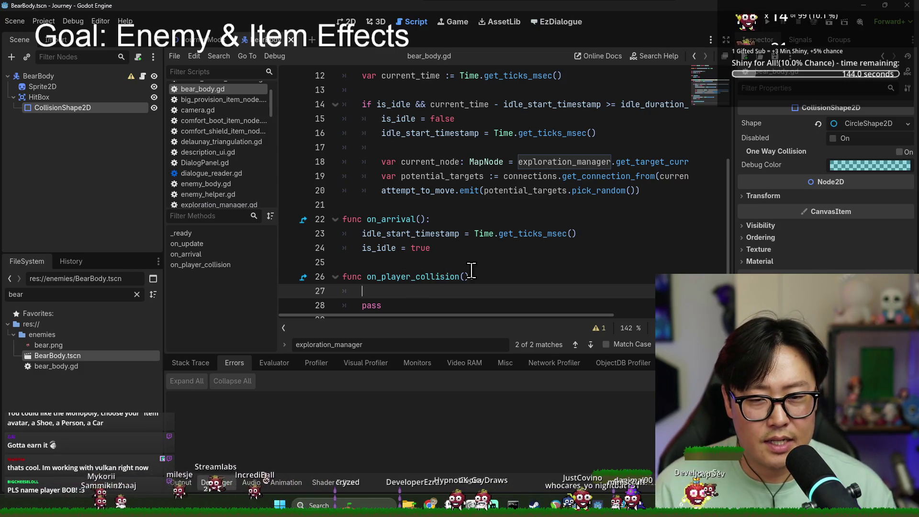
Add a game_stat: GameStat parameter to on_player_collision, save, and return to 2D view.
{"action": "left_click", "coordinate": [465, 276]}
{"action": "type", "text": "e_stat: GameSt"}
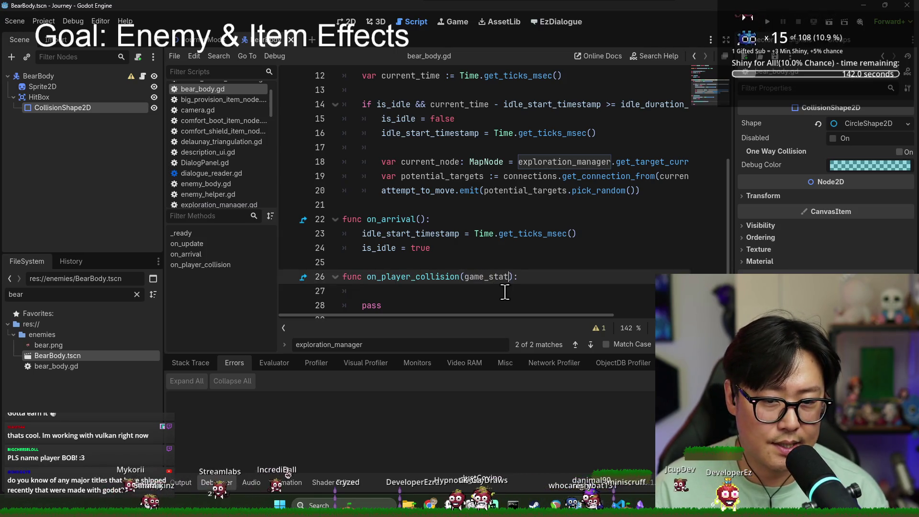
{"action": "type", "text": "a"}
{"action": "key", "text": "Return"}
{"action": "left_click", "coordinate": [497, 290]}
{"action": "key", "text": "ctrl+s"}
{"action": "key", "text": "ctrl+F1"}
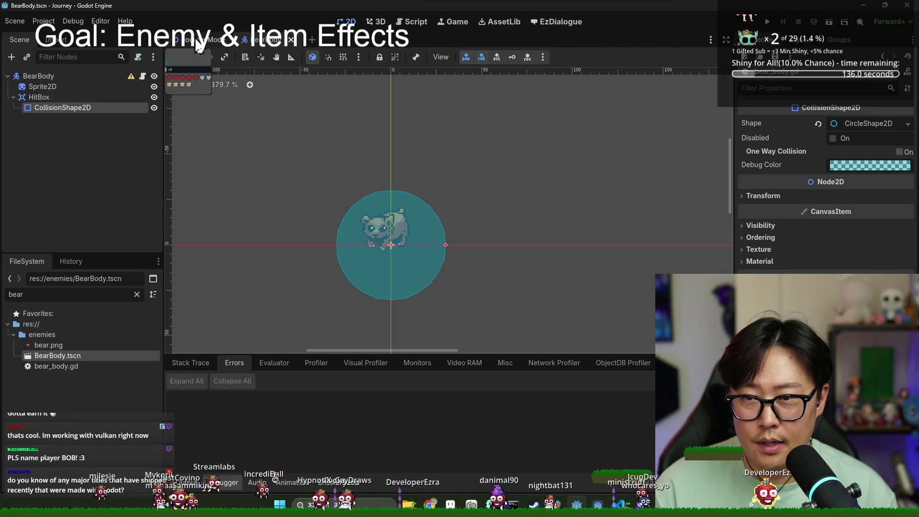
Back on the BearBody scene, clear the 'bear' filter from the FileSystem dock.
{"action": "left_click", "coordinate": [206, 39]}
{"action": "left_click", "coordinate": [264, 39]}
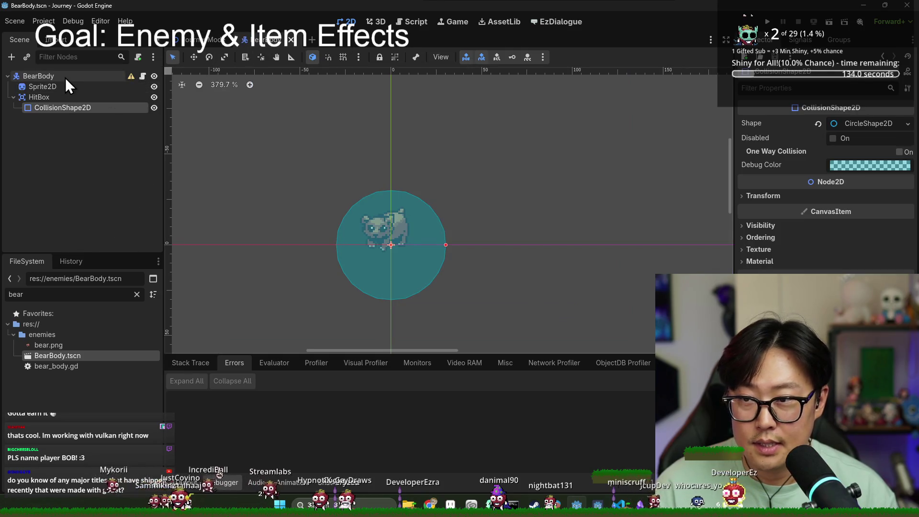
{"action": "right_click", "coordinate": [66, 77]}
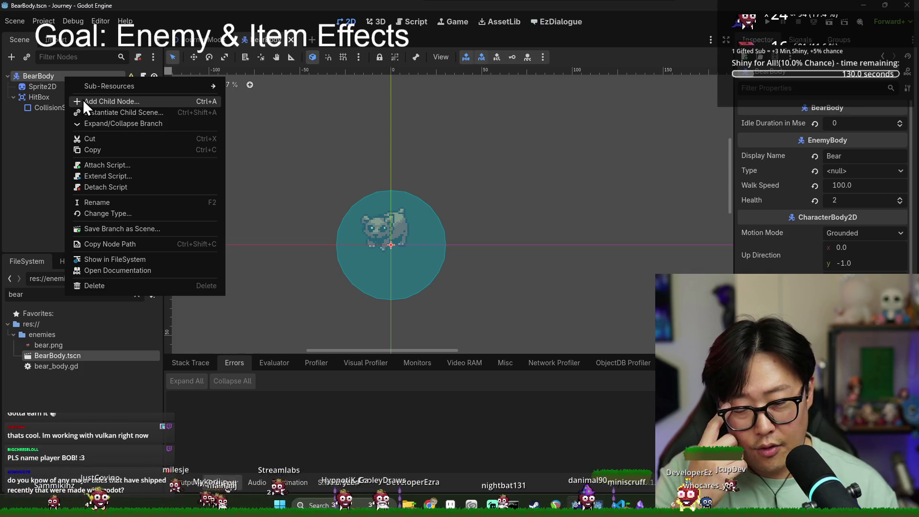
{"action": "left_click", "coordinate": [44, 165]}
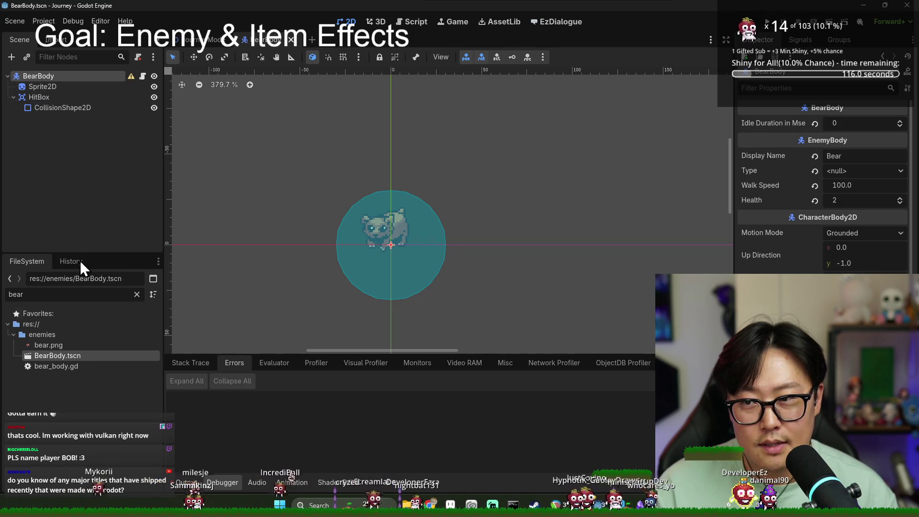
{"action": "key", "text": "ctrl+BackSpace"}
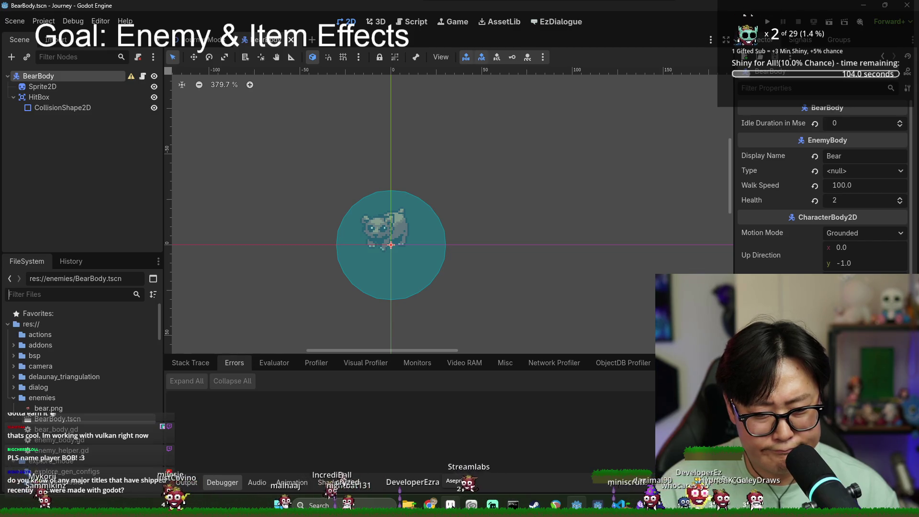
Create a new blank sprite in Aseprite at the default size.
{"action": "left_click", "coordinate": [471, 504]}
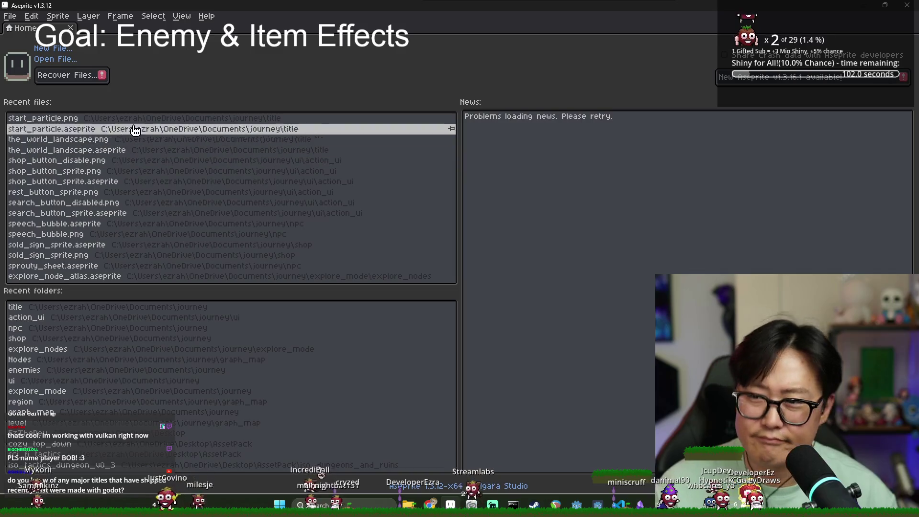
{"action": "left_click", "coordinate": [53, 48]}
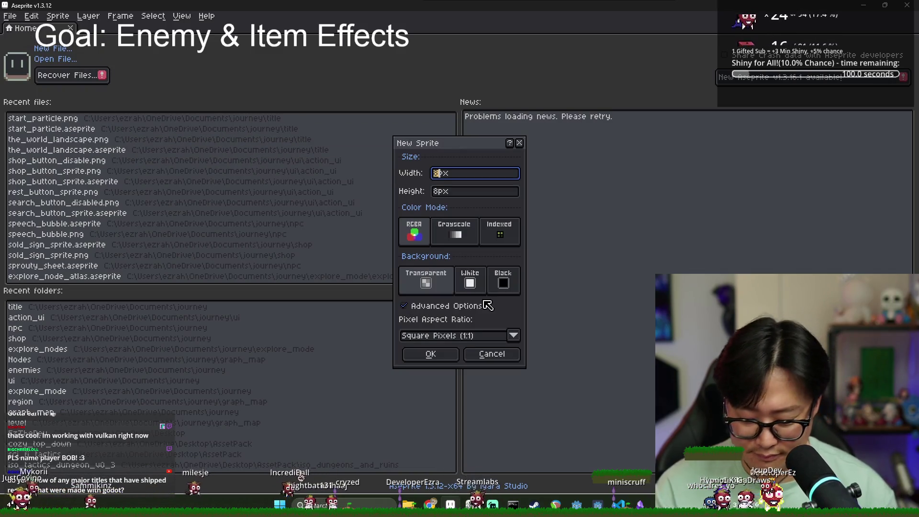
{"action": "key", "text": "Tab"}
{"action": "key", "text": "Return"}
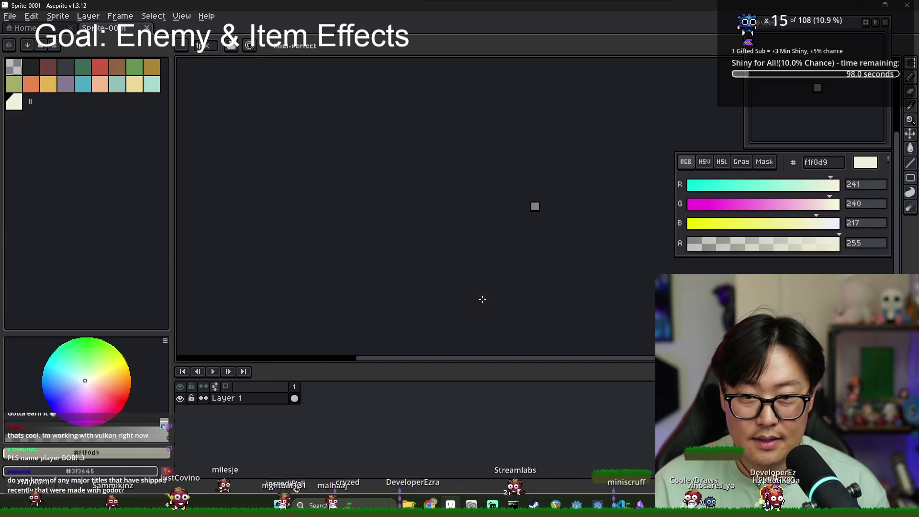
{"action": "scroll", "coordinate": [537, 206], "scroll_direction": "up", "scroll_amount": 4}
{"action": "key", "text": "alt+Tab"}
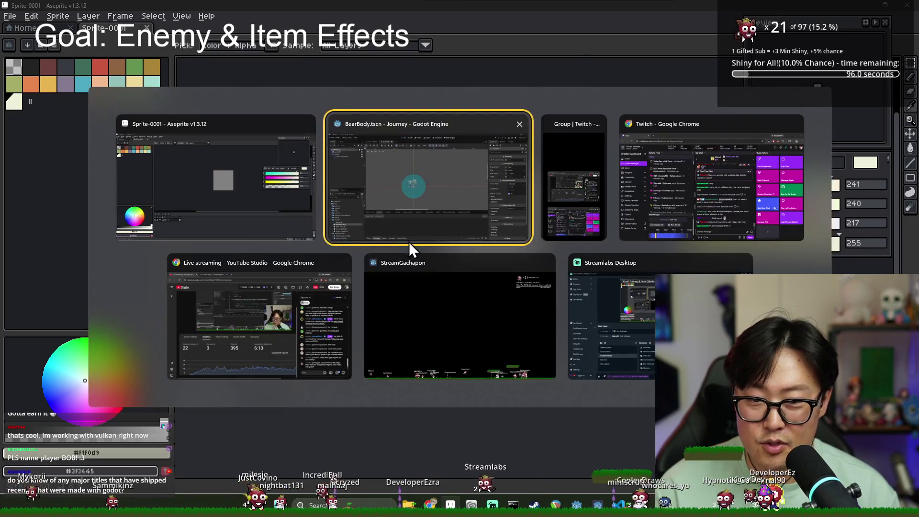
{"action": "key", "text": "alt+Tab"}
Browse the Open dialog up to the journey project folder and resize the dialog.
{"action": "key", "text": "ctrl+o"}
{"action": "left_click", "coordinate": [249, 38]}
{"action": "left_click", "coordinate": [149, 148]}
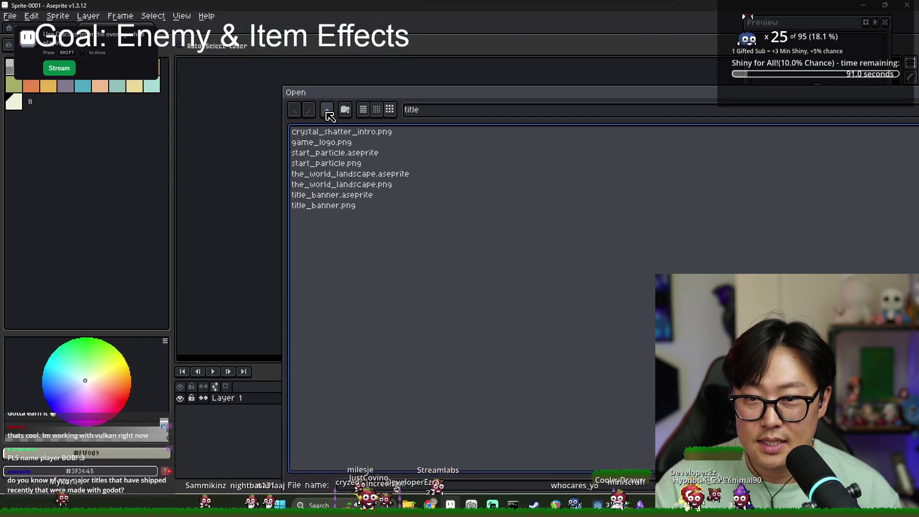
{"action": "left_click", "coordinate": [327, 113]}
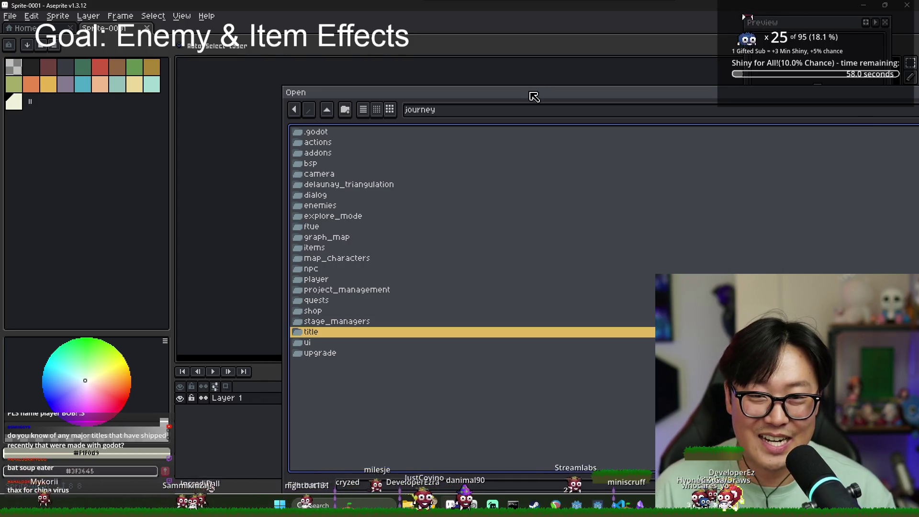
{"action": "left_click_drag", "start_coordinate": [534, 96], "coordinate": [329, 69]}
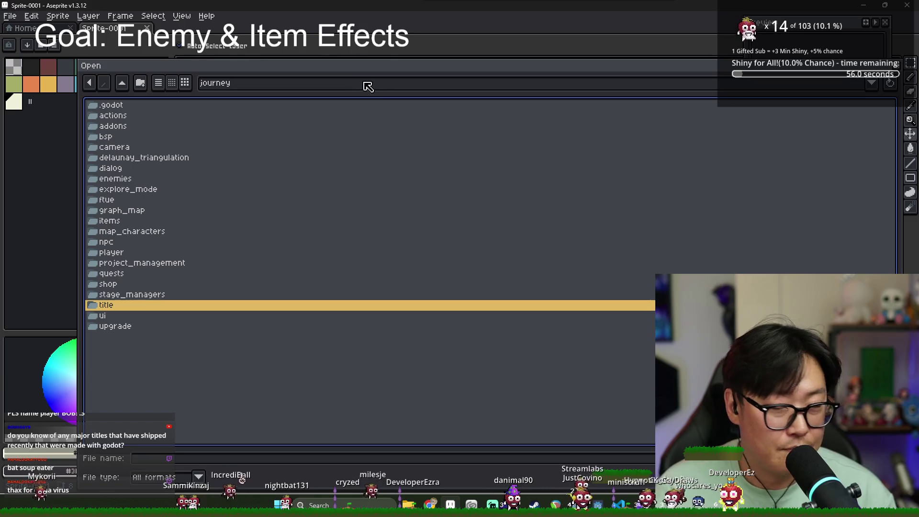
{"action": "left_click_drag", "start_coordinate": [79, 62], "coordinate": [242, 119]}
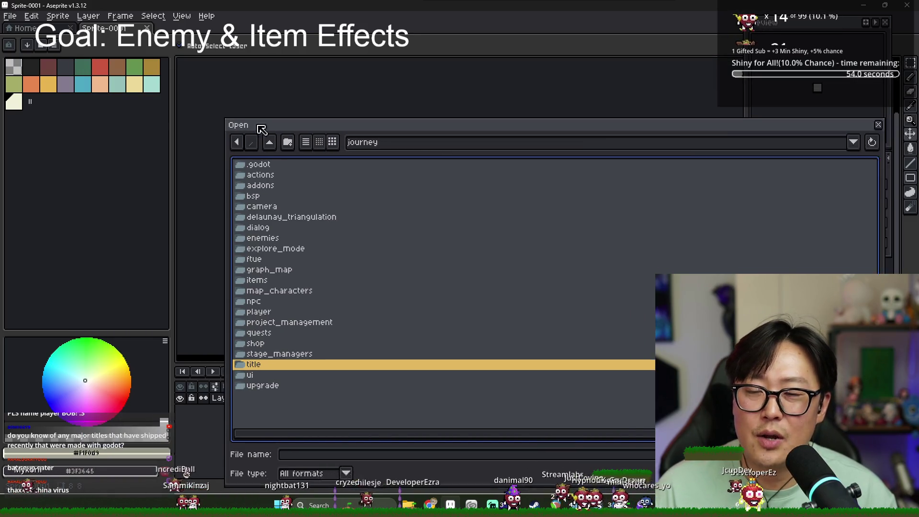
{"action": "left_click_drag", "start_coordinate": [430, 122], "coordinate": [318, 47]}
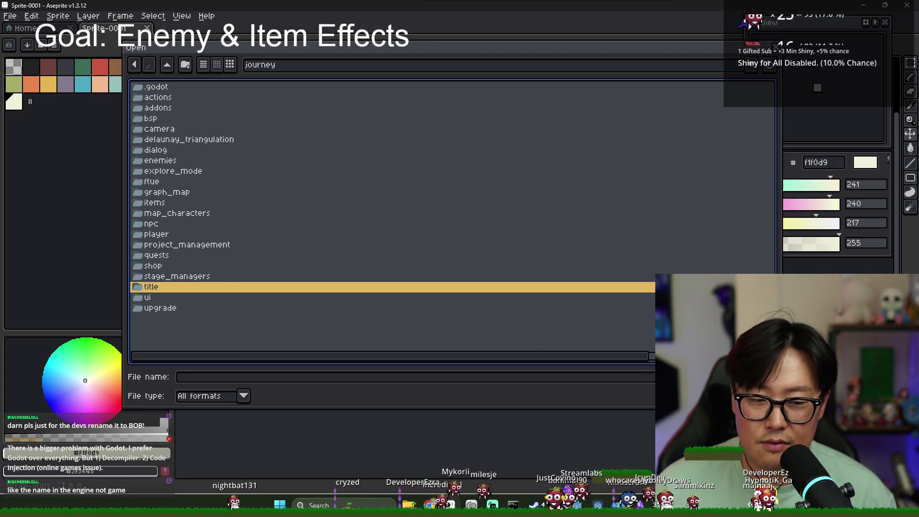
Cancel Aseprite's Open dialog without loading a file and switch back toward Godot.
{"action": "key", "text": "Escape"}
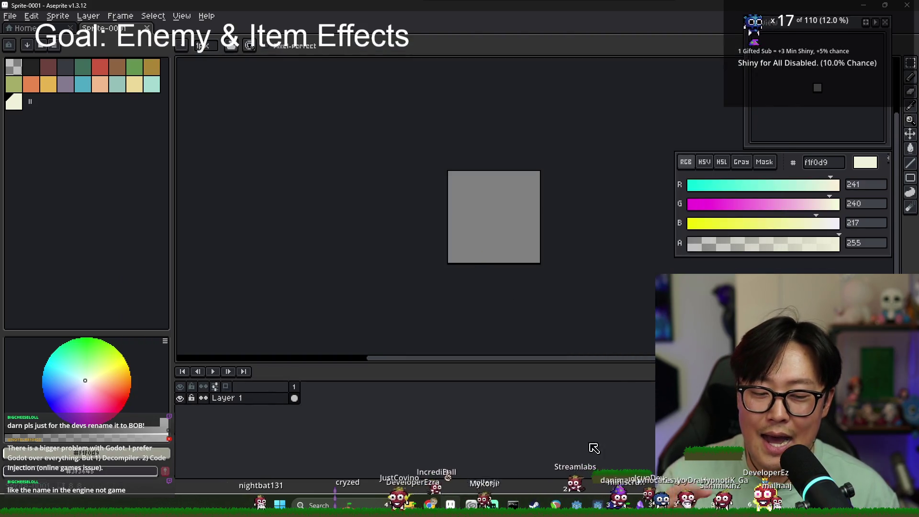
{"action": "key", "text": "alt+Tab"}
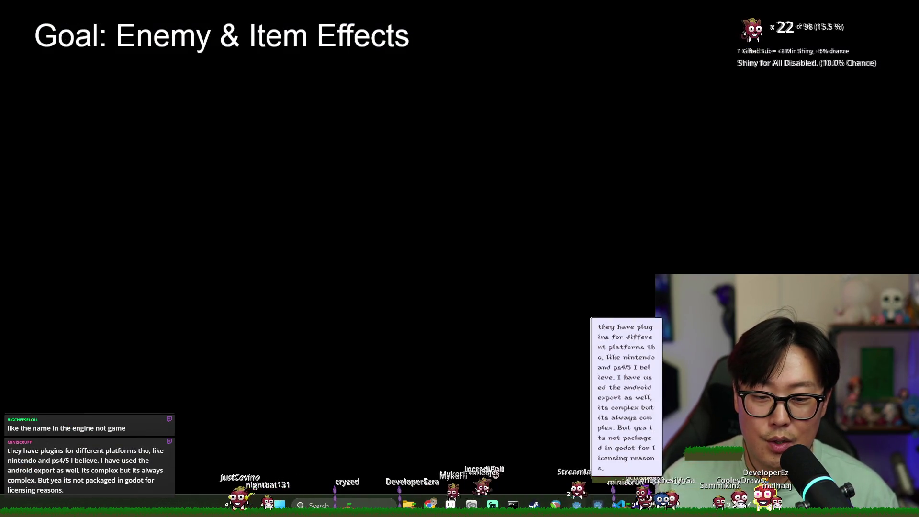
{"action": "key", "text": "alt+Tab"}
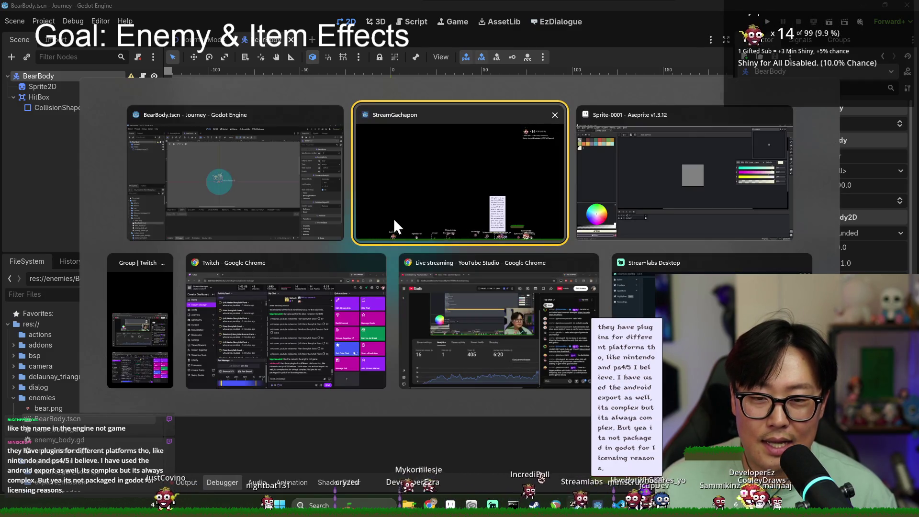
Collapse the enemies and explore_mode folders, clear the output log, and open bear_body.gd.
{"action": "left_click", "coordinate": [251, 203]}
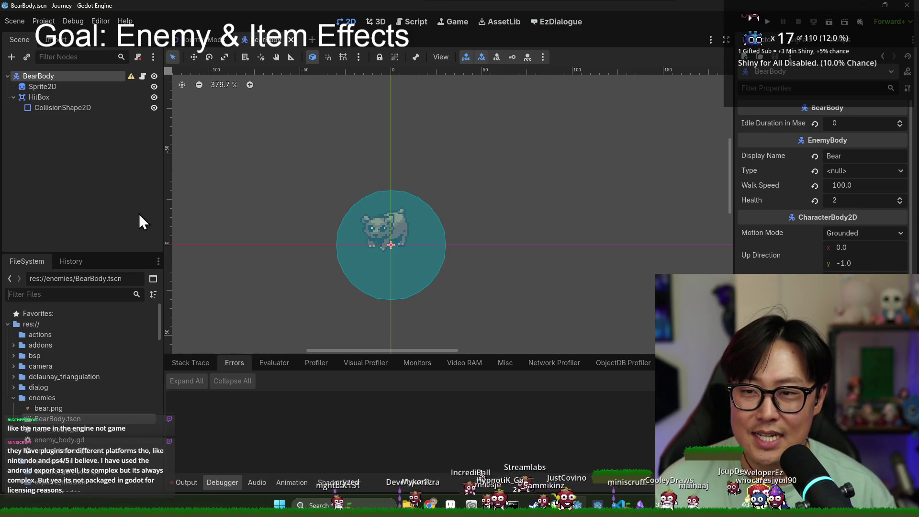
{"action": "left_click", "coordinate": [11, 398]}
{"action": "key", "text": "ctrl+s"}
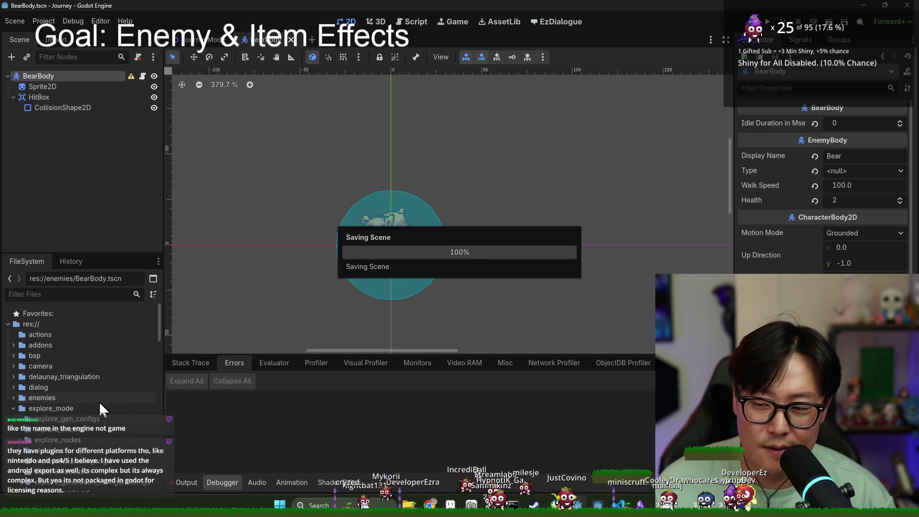
{"action": "left_click", "coordinate": [13, 408]}
{"action": "key", "text": "ctrl+s"}
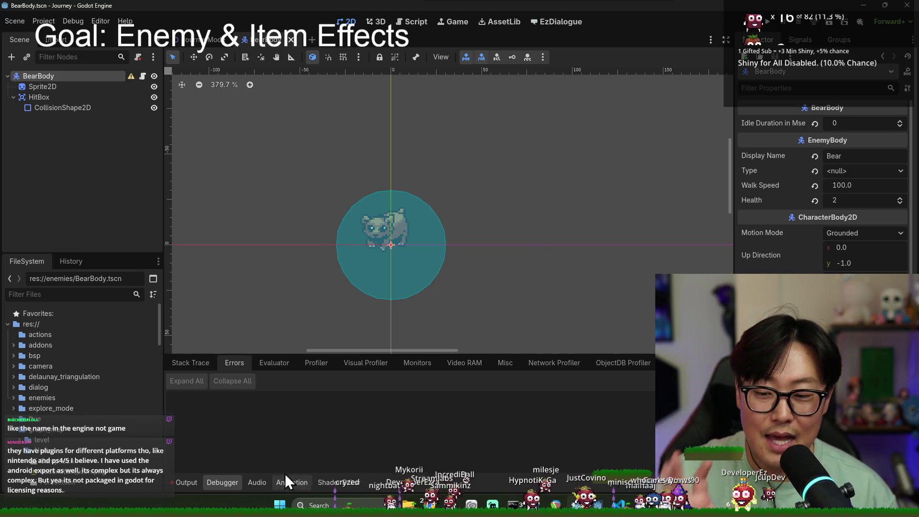
{"action": "left_click", "coordinate": [185, 481]}
{"action": "key", "text": "F5"}
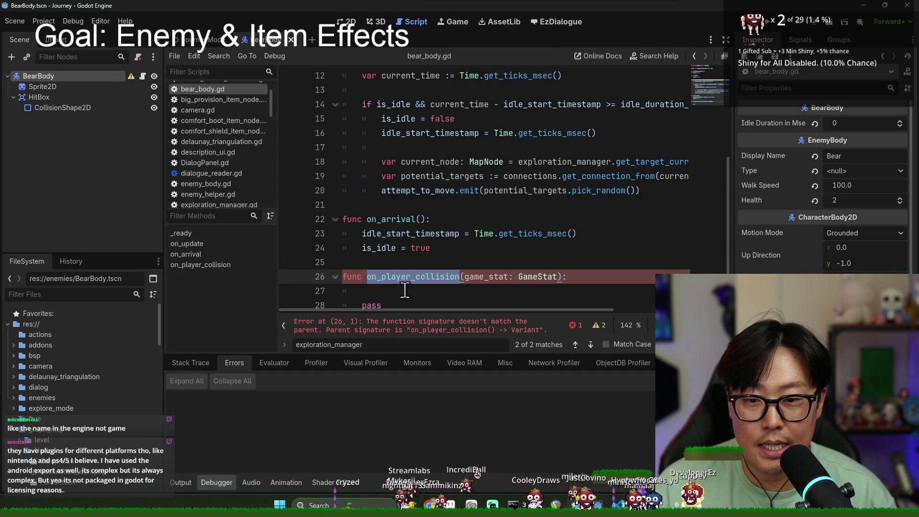
{"action": "left_click", "coordinate": [405, 290]}
{"action": "key", "text": "ctrl+s"}
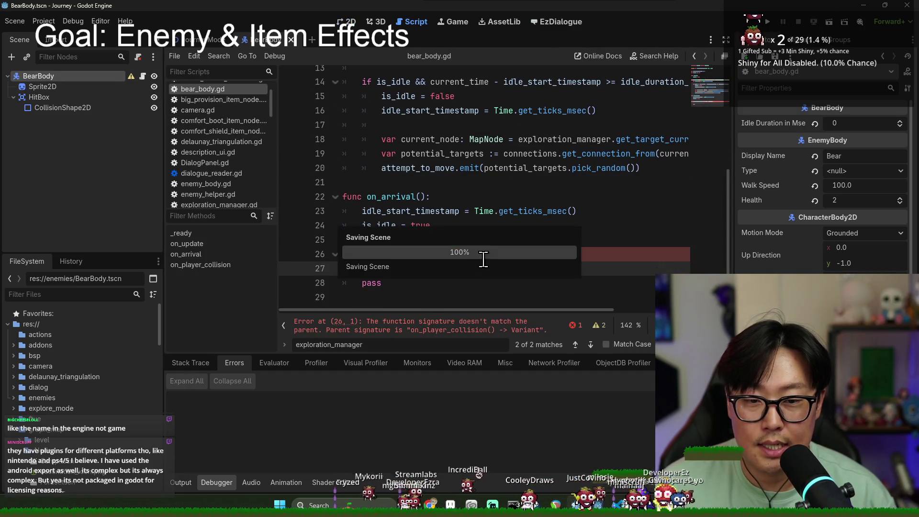
Check the parent on_player_collision in enemy_body.gd, then return to bear_body.gd.
{"action": "left_click", "coordinate": [398, 243]}
{"action": "left_click", "coordinate": [398, 254], "text": "ctrl"}
{"action": "left_click", "coordinate": [513, 278]}
{"action": "type", "text": "game_stat: GameStat)"}
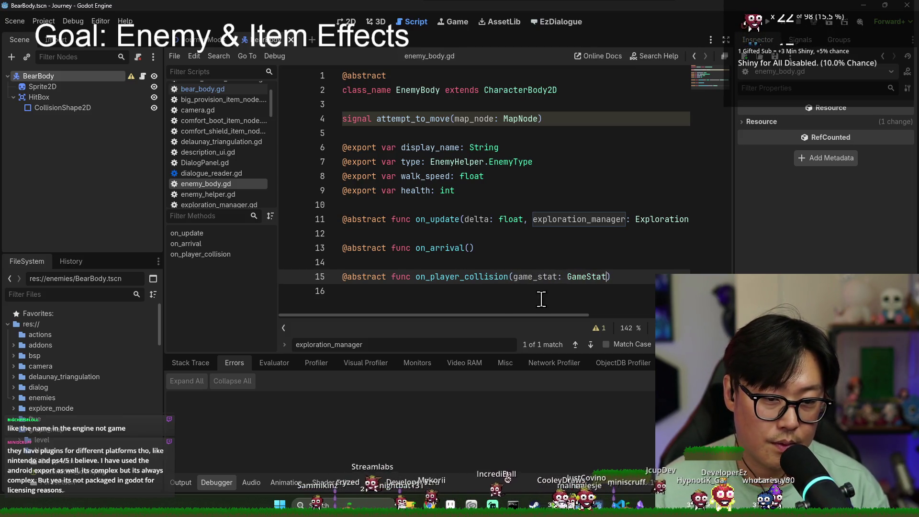
{"action": "key", "text": "ctrl+s"}
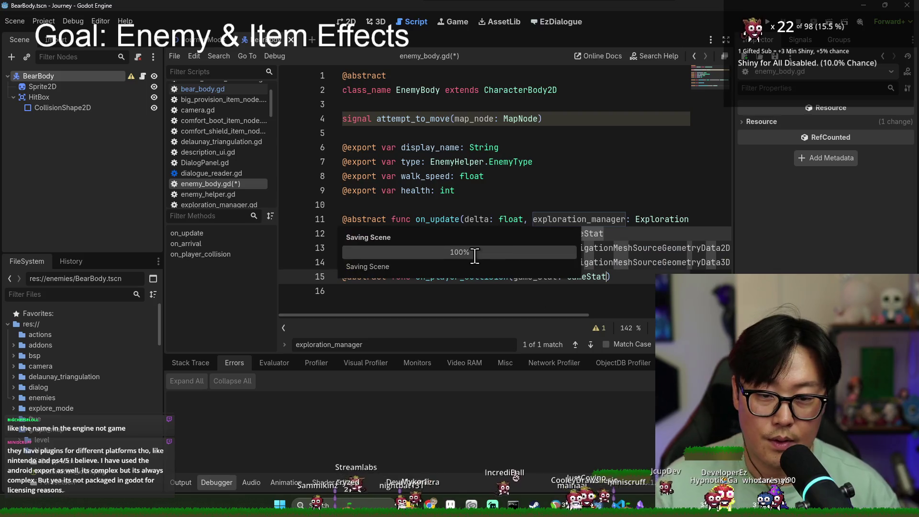
{"action": "key", "text": "alt+Left"}
{"action": "double_click", "coordinate": [478, 262]}
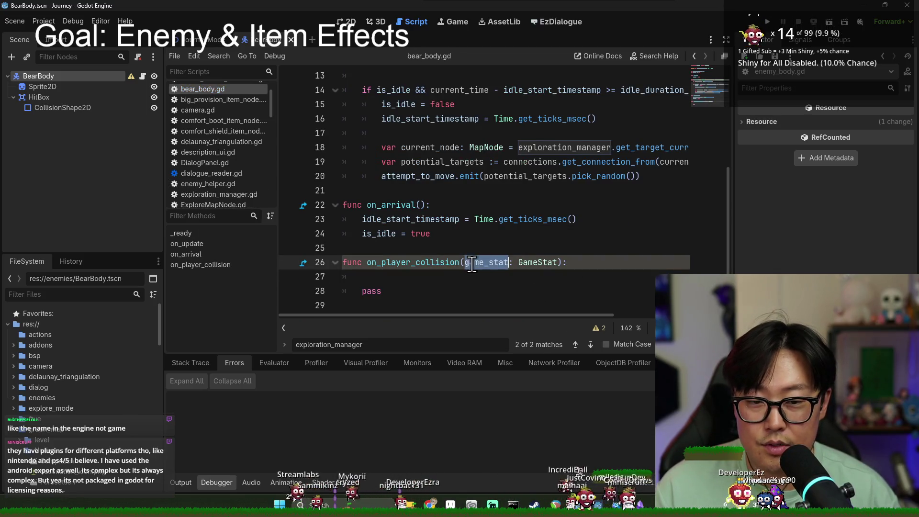
{"action": "left_click", "coordinate": [574, 283]}
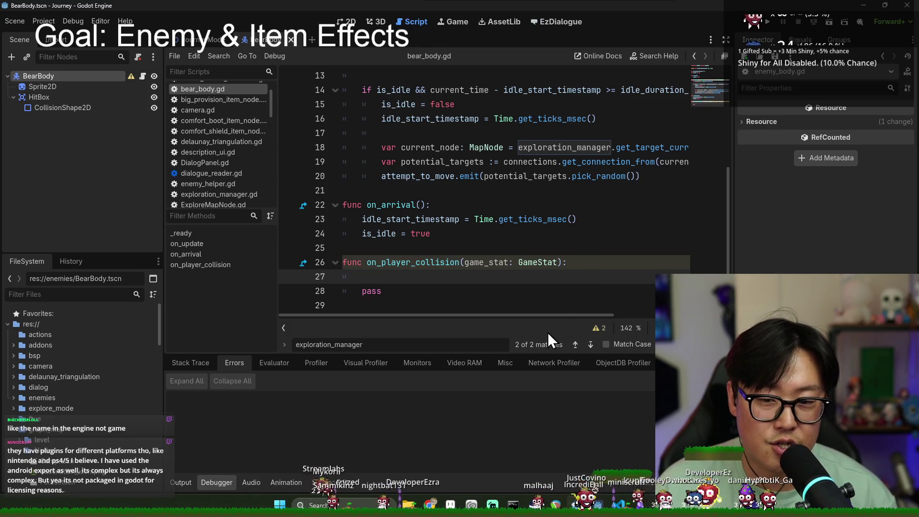
Close the find bar, collapse the Debugger and hide the script list for more code room.
{"action": "key", "text": "Escape"}
{"action": "left_click", "coordinate": [217, 482]}
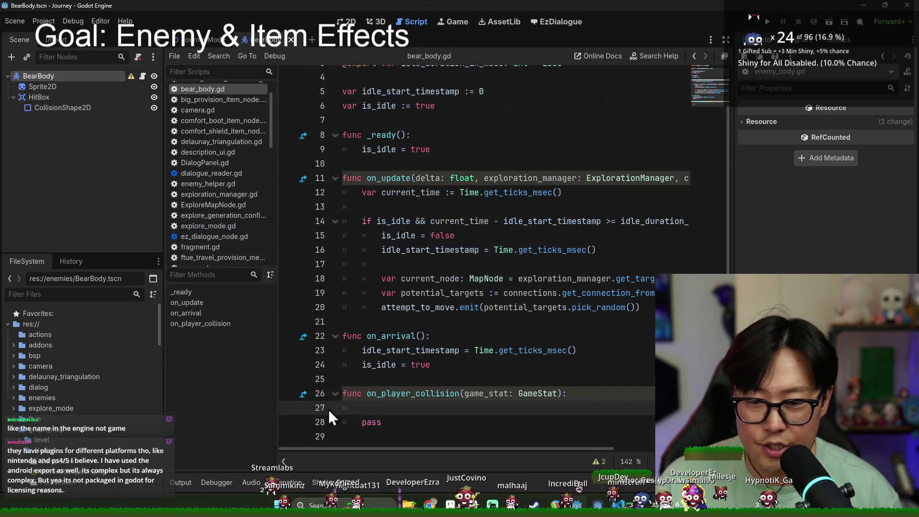
{"action": "left_click", "coordinate": [283, 462]}
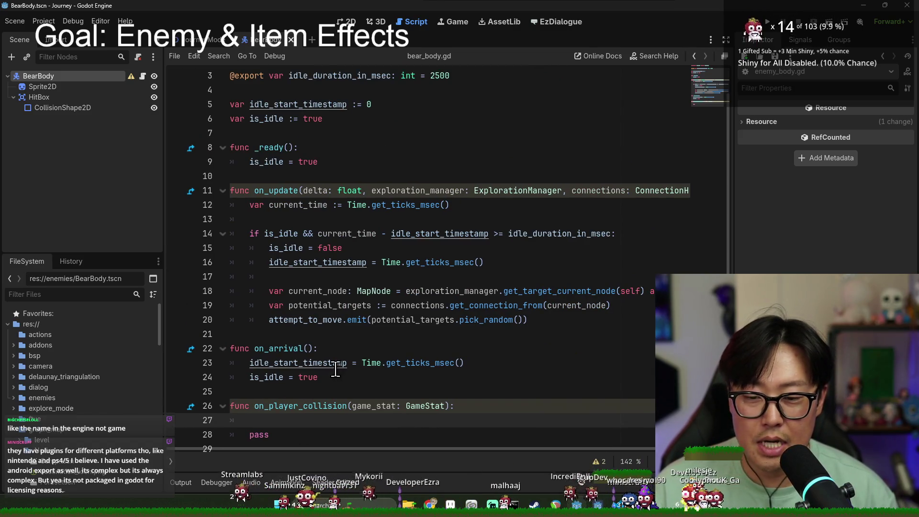
{"action": "scroll", "coordinate": [296, 411], "scroll_direction": "down", "scroll_amount": 1}
{"action": "left_click", "coordinate": [296, 411]}
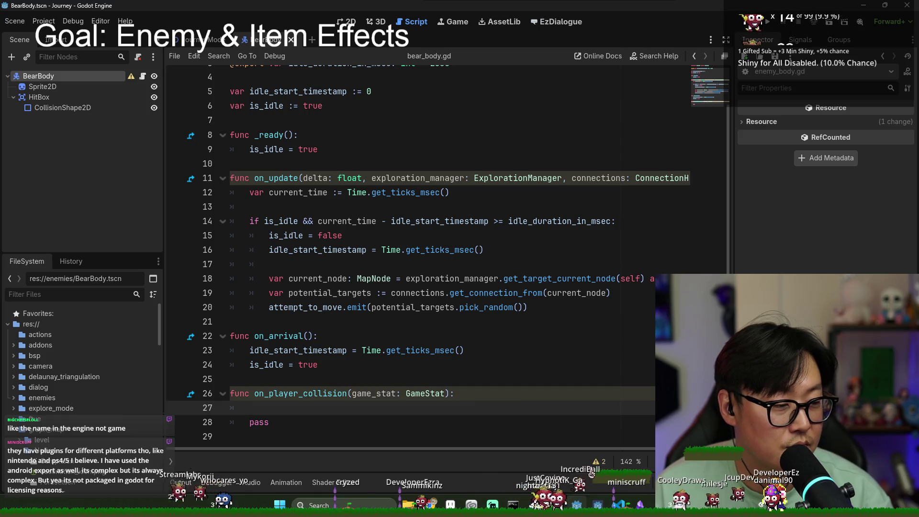
{"action": "key", "text": "ctrl+s"}
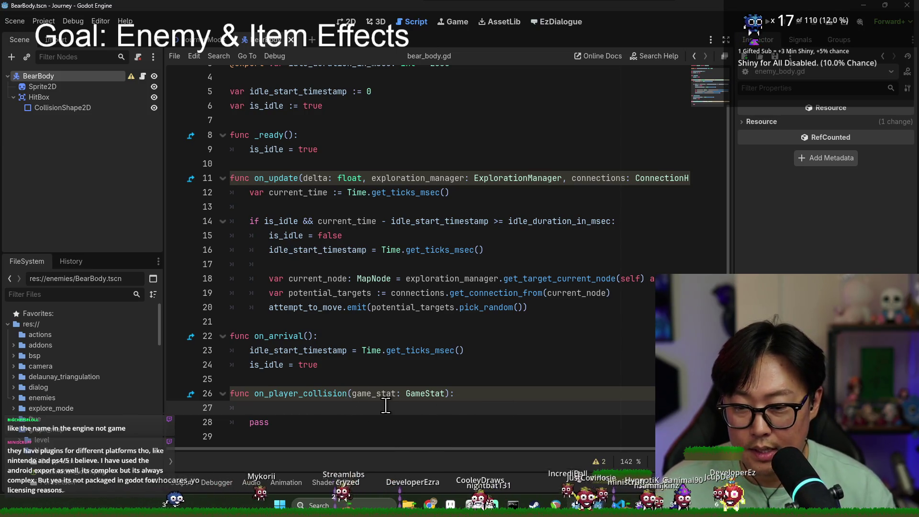
Start on_player_collision's body with 'game_stat.' on line 27.
{"action": "type", "text": "game_stat."}
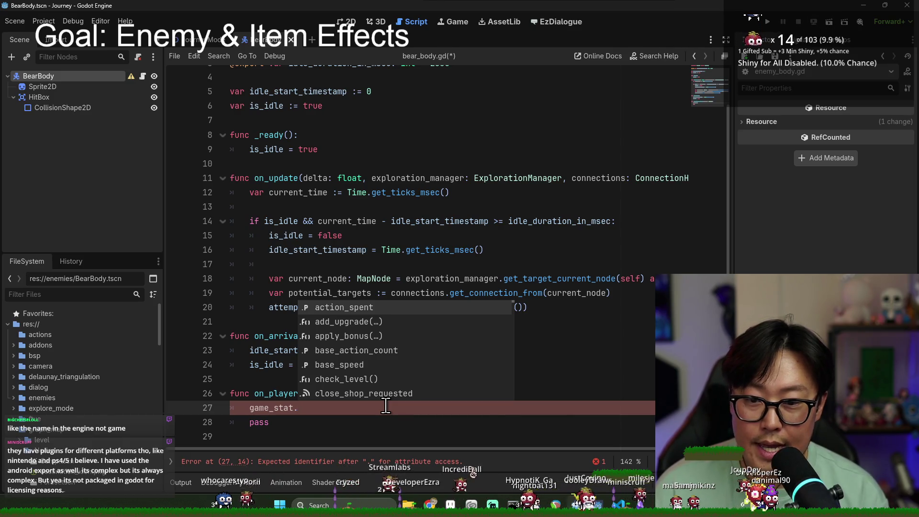
{"action": "double_click", "coordinate": [300, 393]}
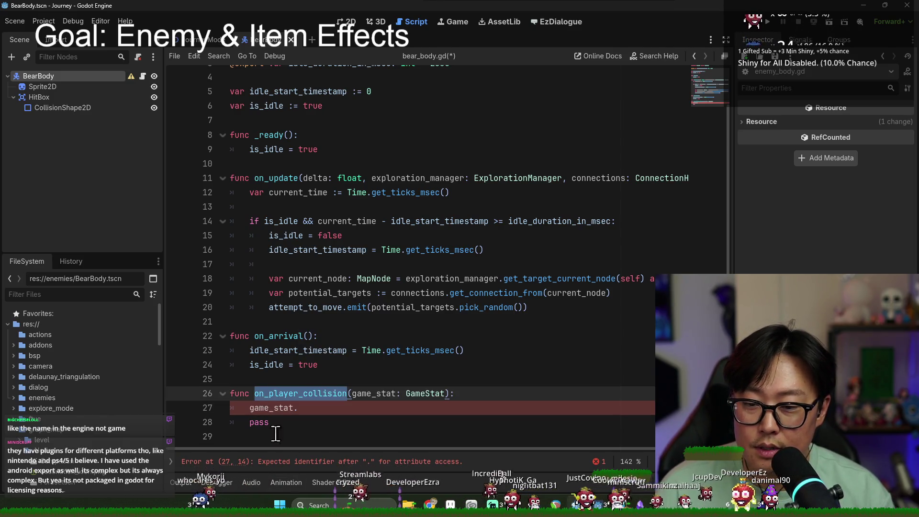
{"action": "double_click", "coordinate": [273, 408]}
{"action": "left_click", "coordinate": [287, 398]}
{"action": "double_click", "coordinate": [287, 395]}
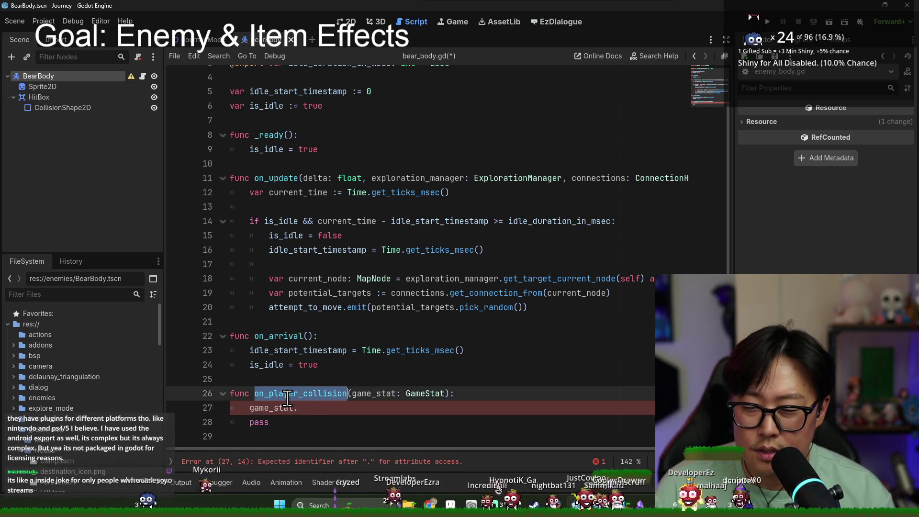
Open a new line after the idle duration export on line 3.
{"action": "scroll", "coordinate": [331, 174], "scroll_direction": "up", "scroll_amount": 1}
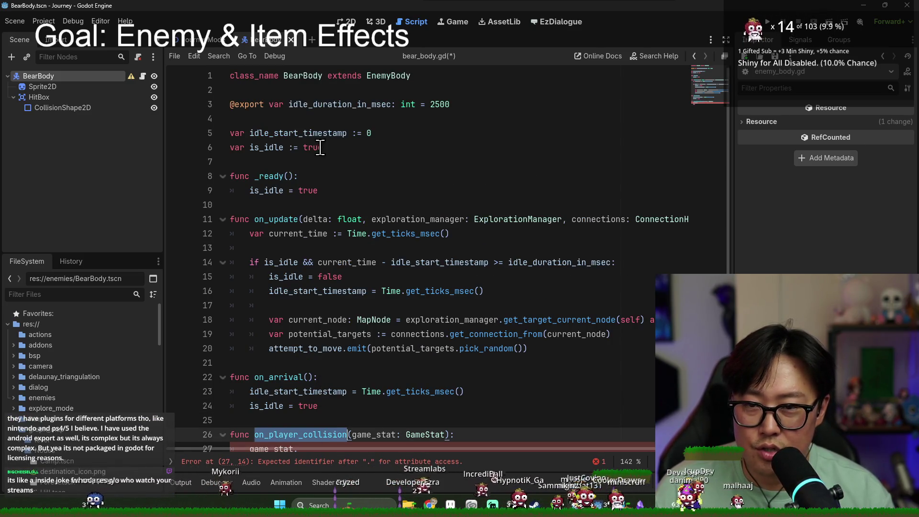
{"action": "left_click", "coordinate": [247, 106]}
{"action": "scroll", "coordinate": [292, 182], "scroll_direction": "down", "scroll_amount": 1}
{"action": "left_click", "coordinate": [263, 392]}
{"action": "scroll", "coordinate": [368, 297], "scroll_direction": "up", "scroll_amount": 1}
{"action": "key", "text": "Return"}
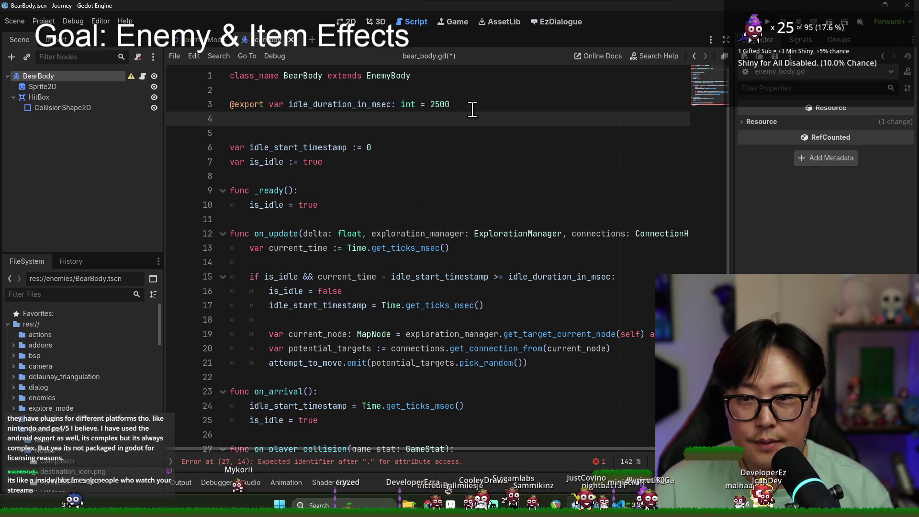
Add an exported collision_cd_in_msec int variable on line 4 and save.
{"action": "type", "text": "@ex"}
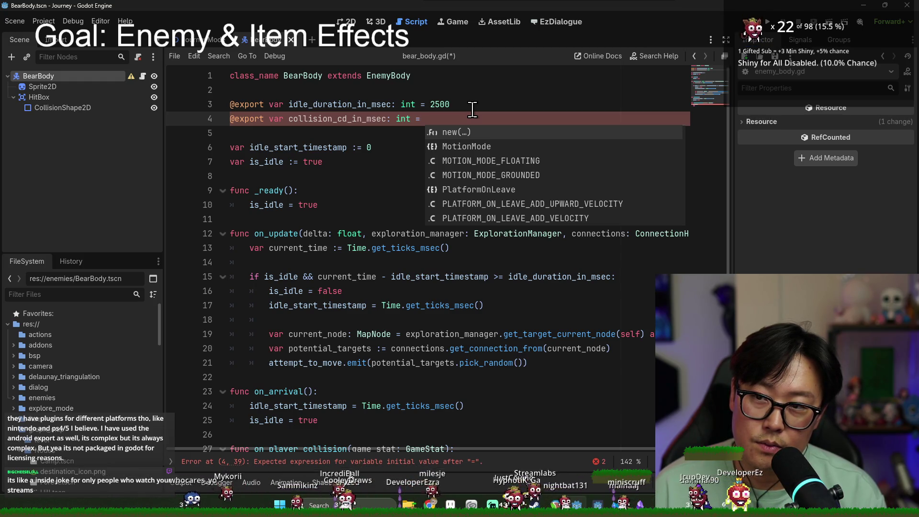
{"action": "type", "text": "2099"}
{"action": "key", "text": "BackSpace"}
{"action": "key", "text": "BackSpace"}
{"action": "type", "text": "00"}
{"action": "key", "text": "ctrl+s"}
Change the collision_cd_in_msec default to 3000, save, and return to the game_stat. line.
{"action": "left_click", "coordinate": [359, 176]}
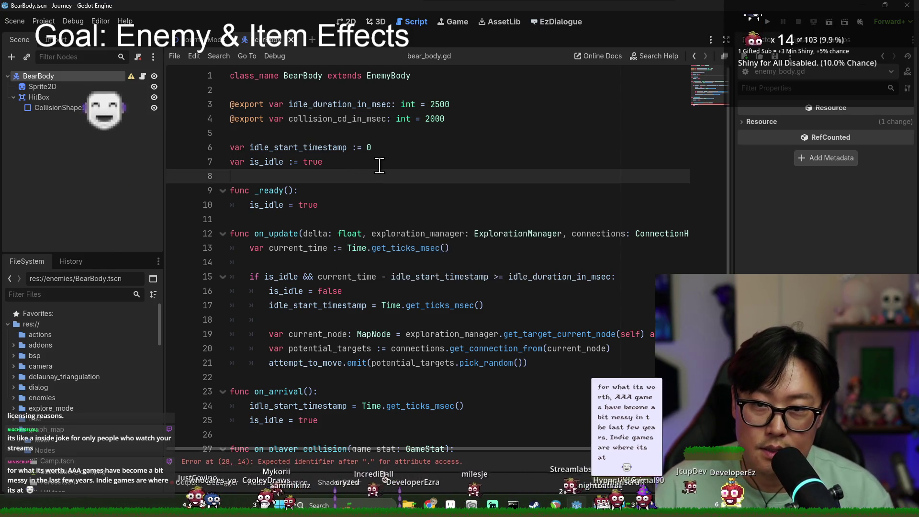
{"action": "double_click", "coordinate": [335, 119]}
{"action": "double_click", "coordinate": [435, 119]}
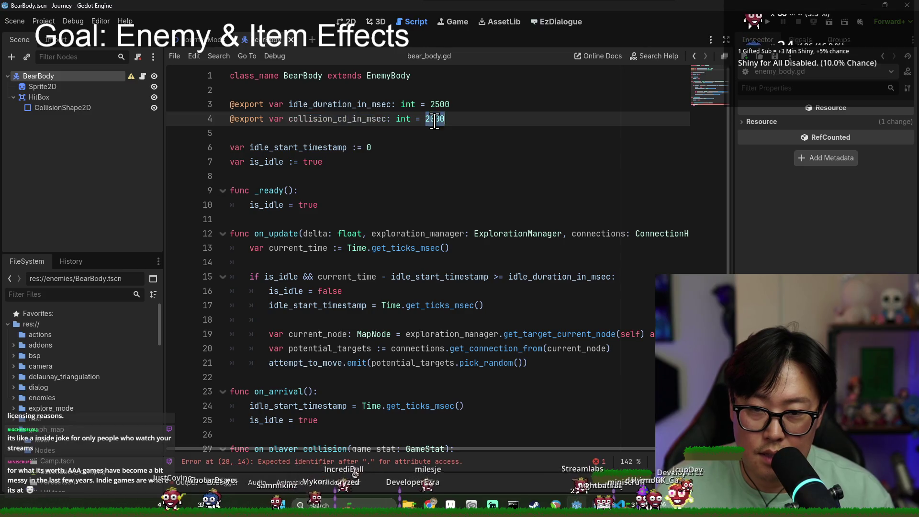
{"action": "type", "text": "3000"}
{"action": "key", "text": "ctrl+s"}
{"action": "left_click", "coordinate": [410, 176]}
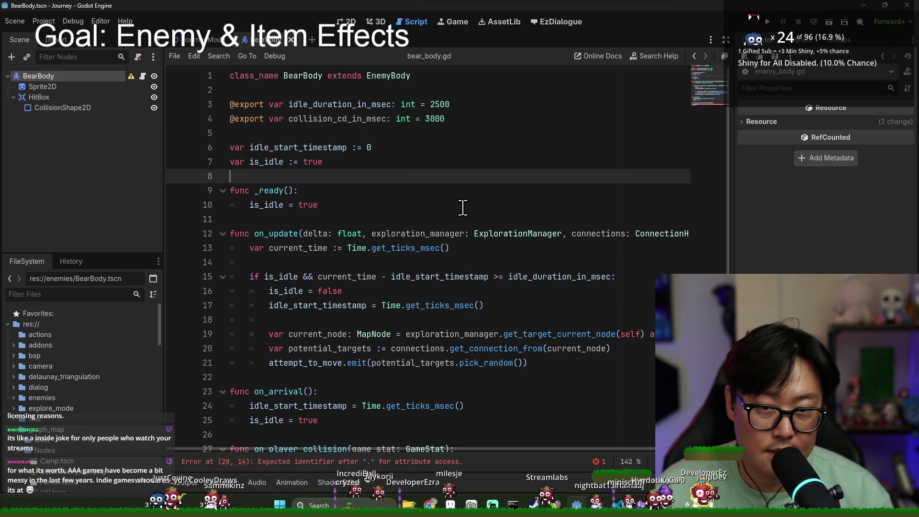
{"action": "key", "text": "ctrl+s"}
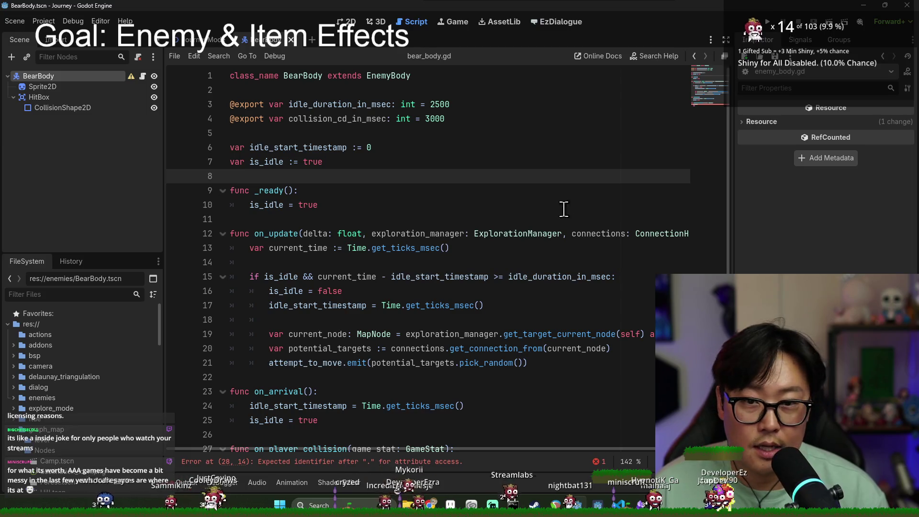
{"action": "double_click", "coordinate": [338, 119]}
{"action": "scroll", "coordinate": [592, 328], "scroll_direction": "down", "scroll_amount": 2}
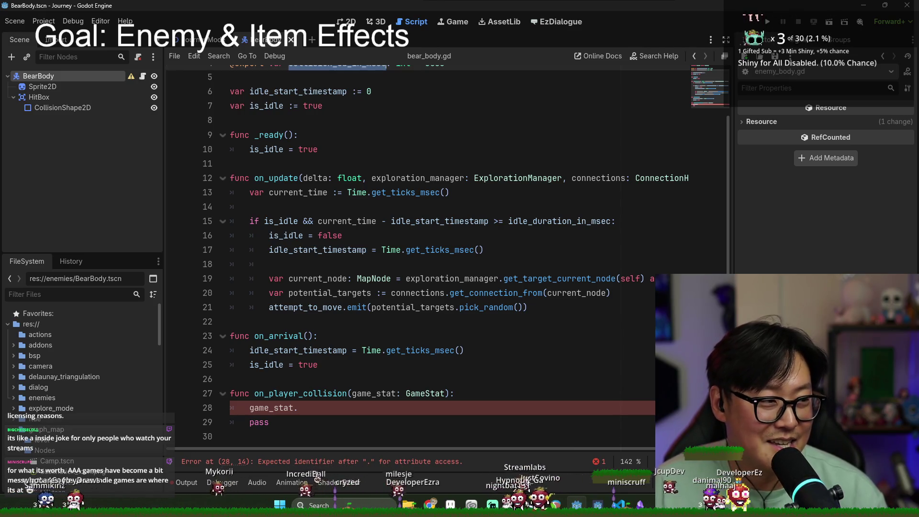
{"action": "left_click", "coordinate": [411, 408]}
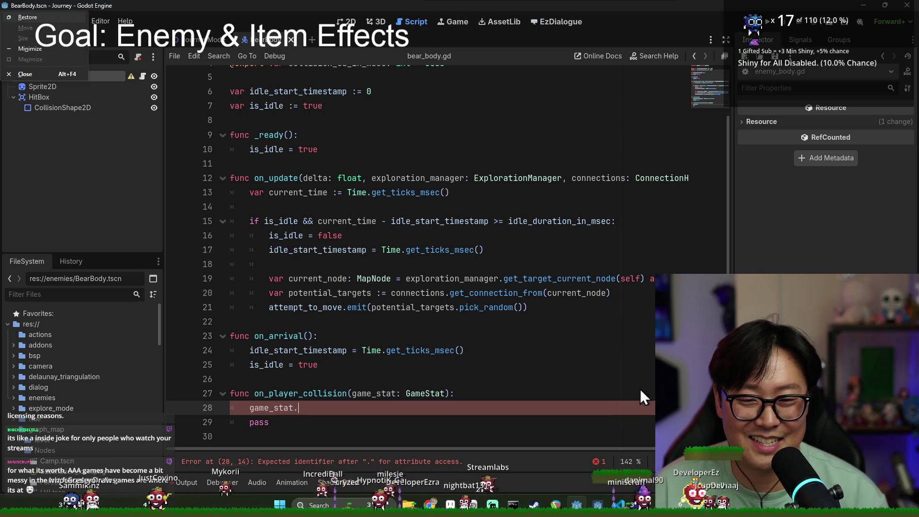
{"action": "key", "text": "alt+Tab"}
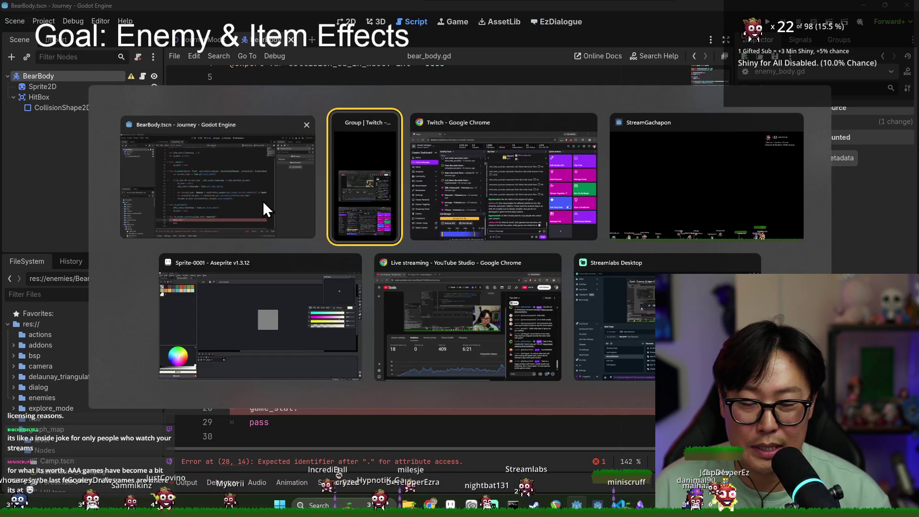
Return to the Godot editor from the window switcher.
{"action": "left_click", "coordinate": [262, 201]}
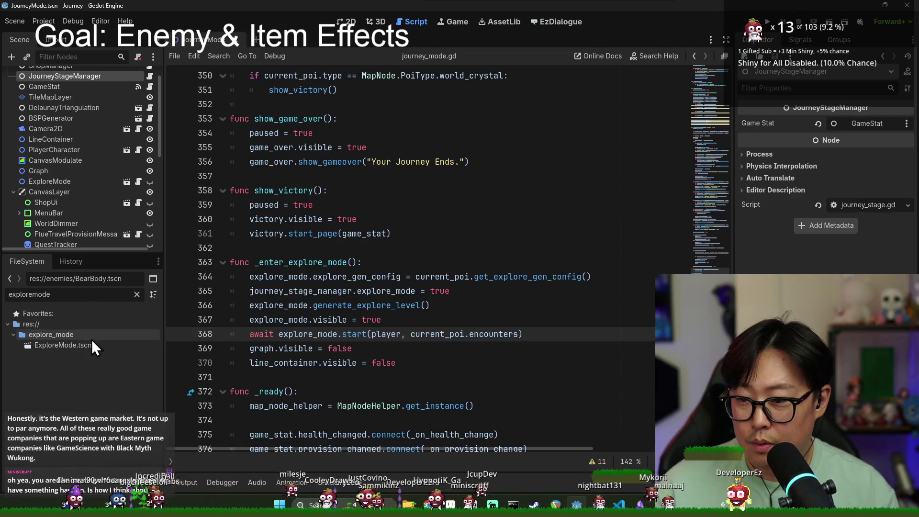
Open ExploreMode.tscn and find _enemy_update in explore_mode.gd.
{"action": "double_click", "coordinate": [92, 341]}
{"action": "left_click", "coordinate": [401, 211]}
{"action": "key", "text": "ctrl+s"}
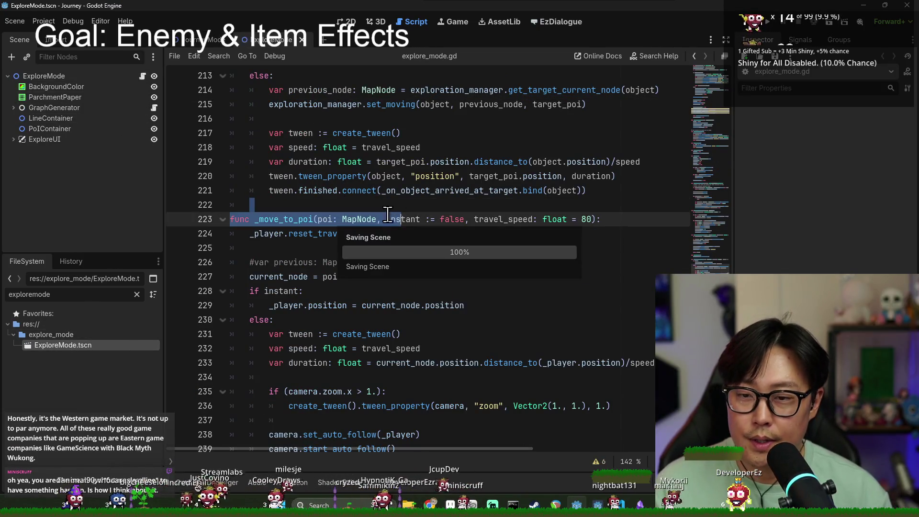
{"action": "key", "text": "ctrl+f"}
{"action": "type", "text": "_enem"}
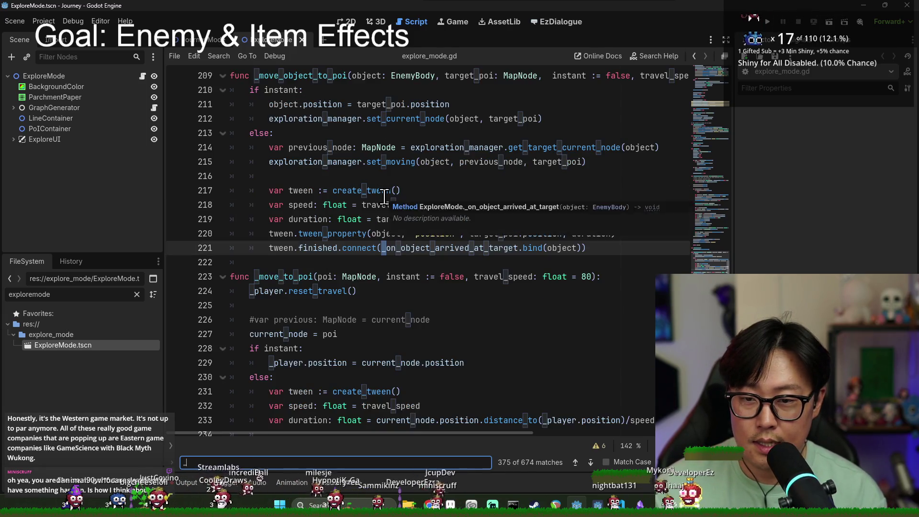
{"action": "left_click", "coordinate": [303, 291]}
{"action": "key", "text": "ctrl+s"}
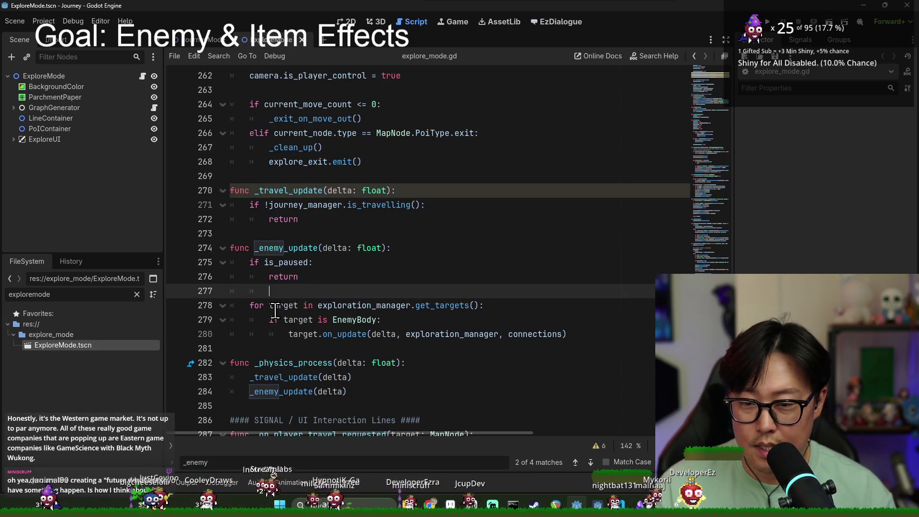
Insert blank lines after line 280 and start a player collision-check comment.
{"action": "double_click", "coordinate": [283, 305]}
{"action": "double_click", "coordinate": [302, 333]}
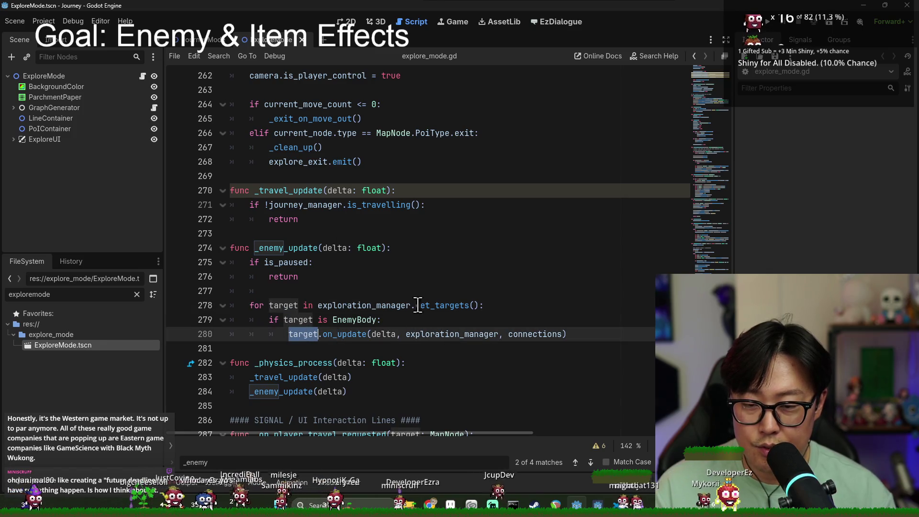
{"action": "left_click", "coordinate": [582, 331]}
{"action": "key", "text": "Return"}
{"action": "key", "text": "Return"}
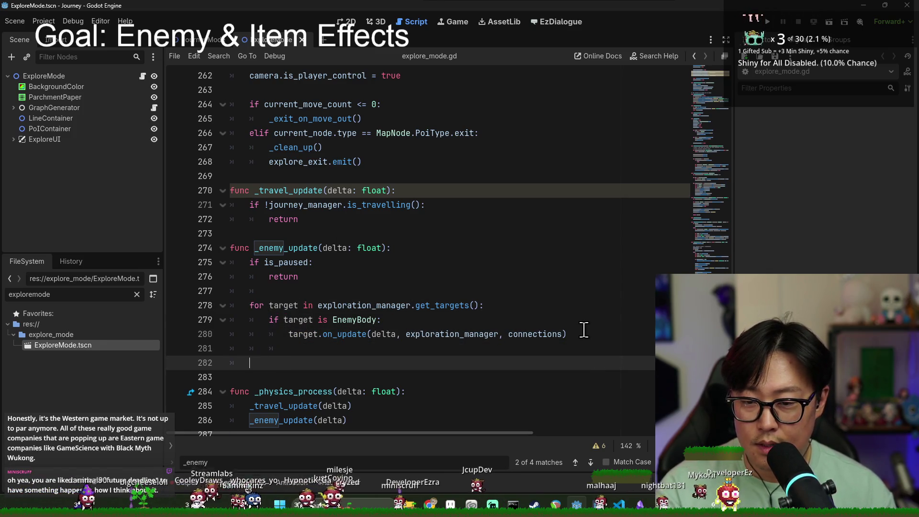
{"action": "key", "text": "Return"}
{"action": "key", "text": "ctrl+s"}
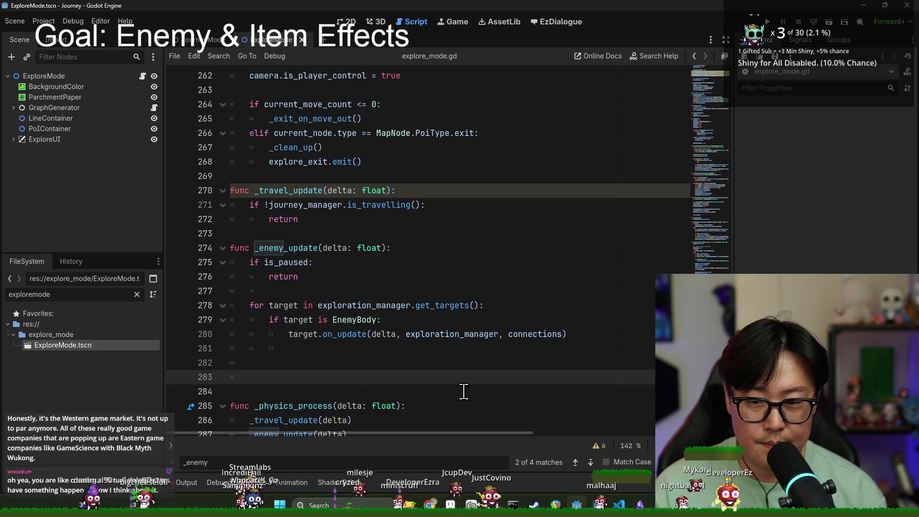
{"action": "type", "text": "# player collision check"}
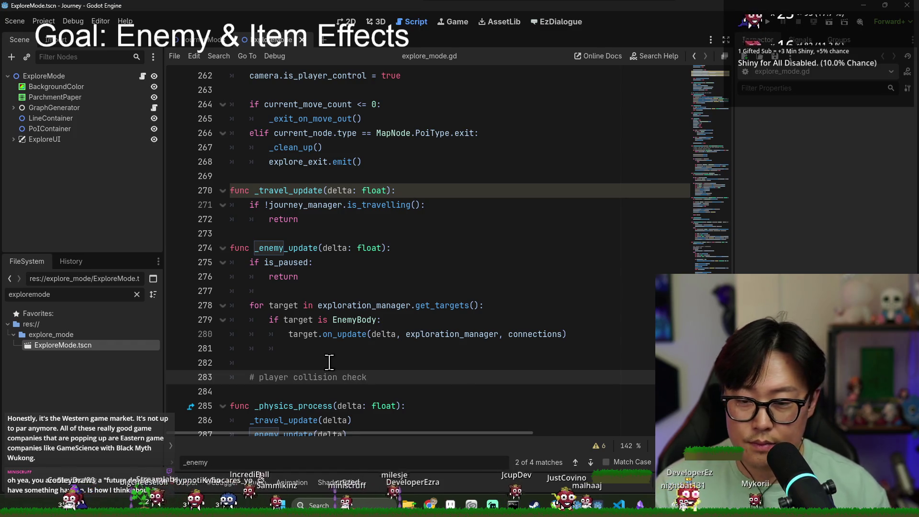
{"action": "key", "text": "ctrl+s"}
Finish the comments with checking whether the player shares the target's path or node, then save.
{"action": "left_click", "coordinate": [281, 292]}
{"action": "left_click", "coordinate": [384, 371]}
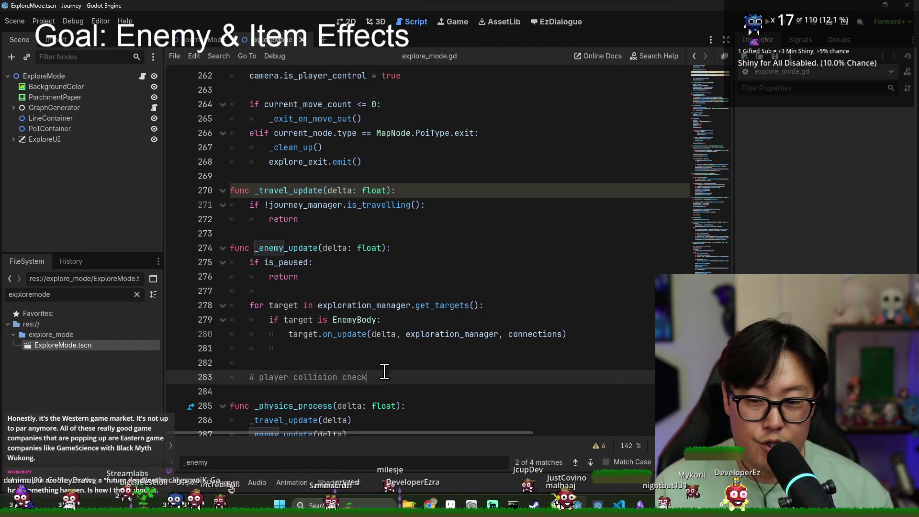
{"action": "key", "text": "Return"}
{"action": "key", "text": "Return"}
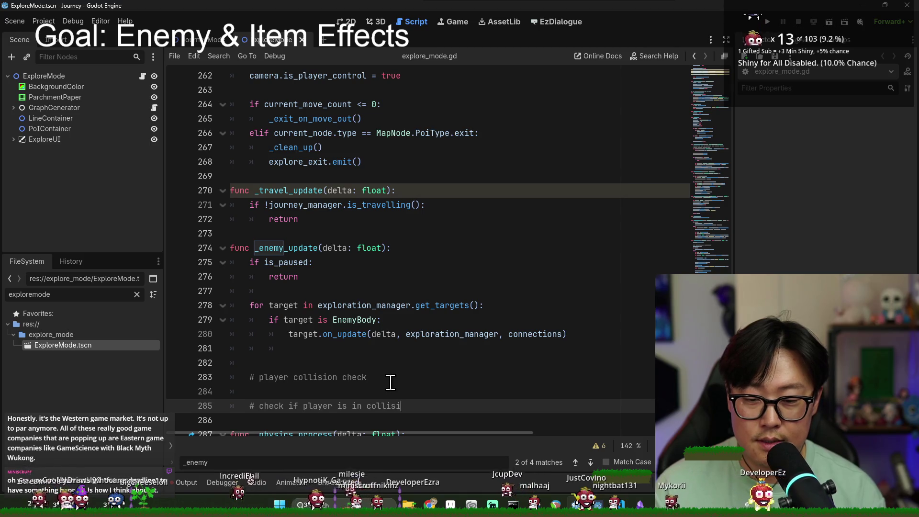
{"action": "type", "text": "."}
{"action": "key", "text": "Return"}
{"action": "type", "text": "#"}
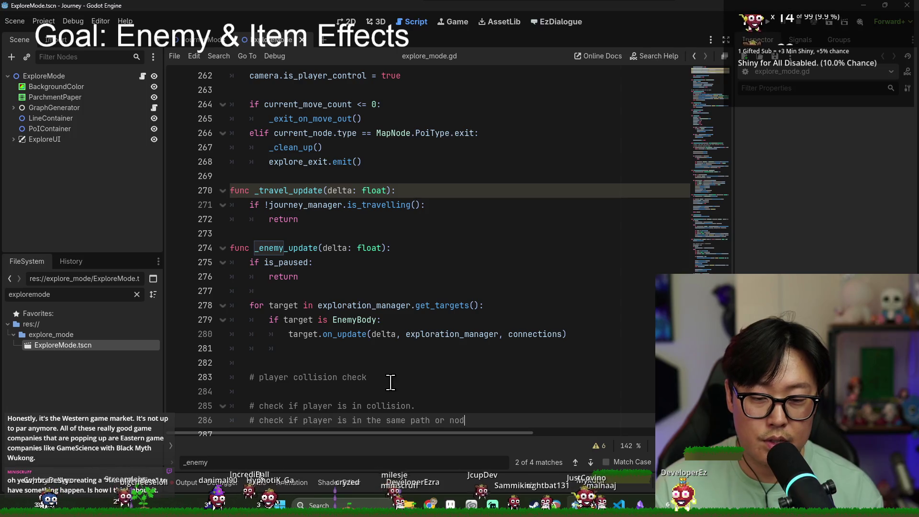
{"action": "type", "text": "the target"}
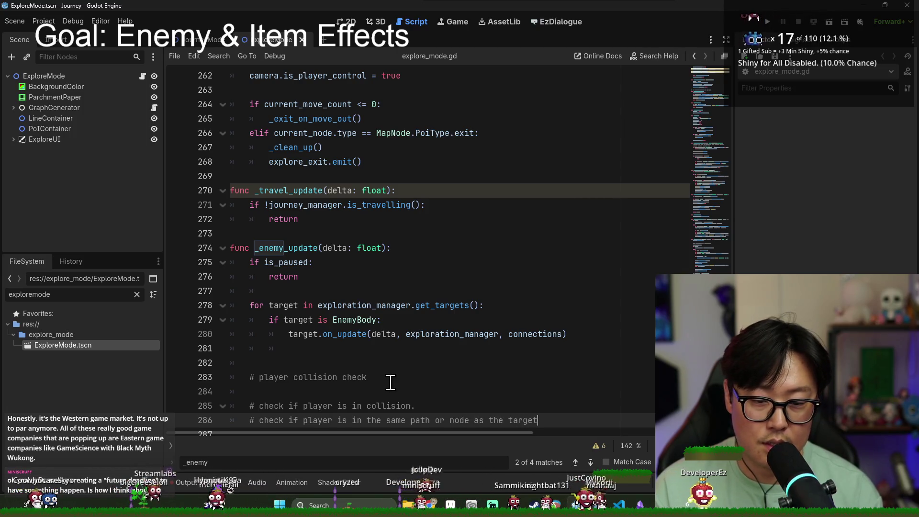
{"action": "type", "text": "."}
{"action": "key", "text": "Return"}
{"action": "scroll", "coordinate": [401, 339], "scroll_direction": "down", "scroll_amount": 5}
{"action": "key", "text": "ctrl+s"}
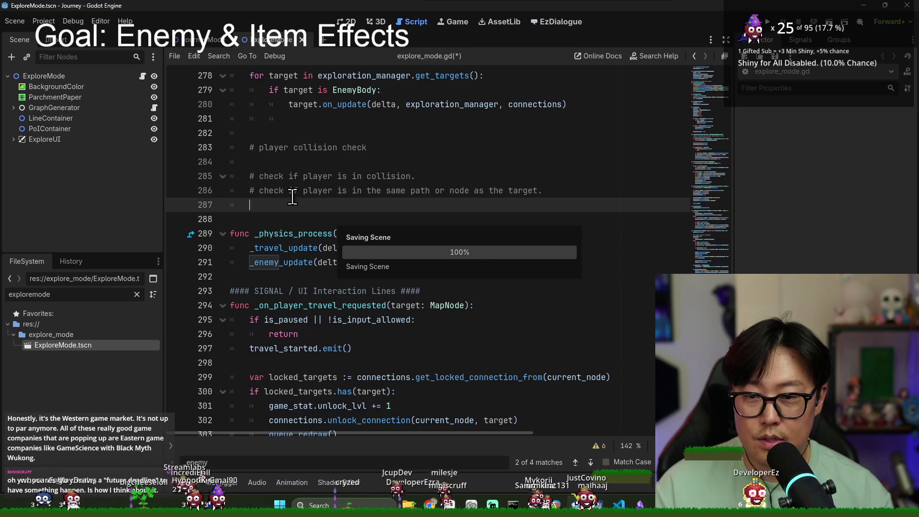
Indent the player collision comments into the enemy loop and remove stray blank lines.
{"action": "scroll", "coordinate": [412, 178], "scroll_direction": "up", "scroll_amount": 1}
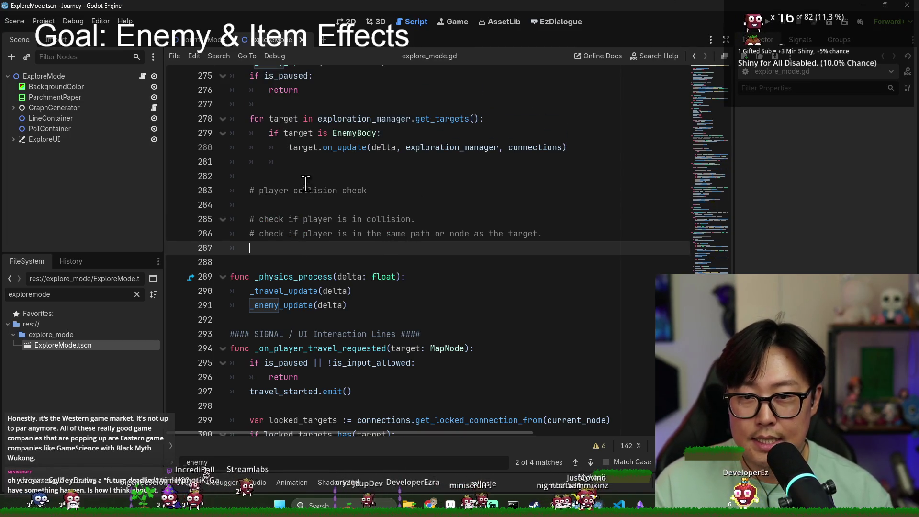
{"action": "left_click", "coordinate": [251, 190]}
{"action": "left_click", "coordinate": [317, 234], "text": "shift"}
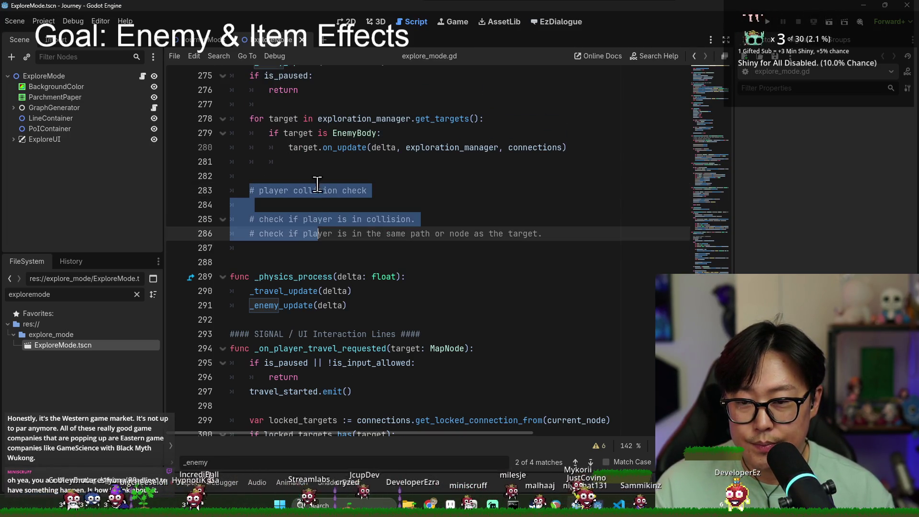
{"action": "key", "text": "Tab"}
{"action": "left_click", "coordinate": [289, 163]}
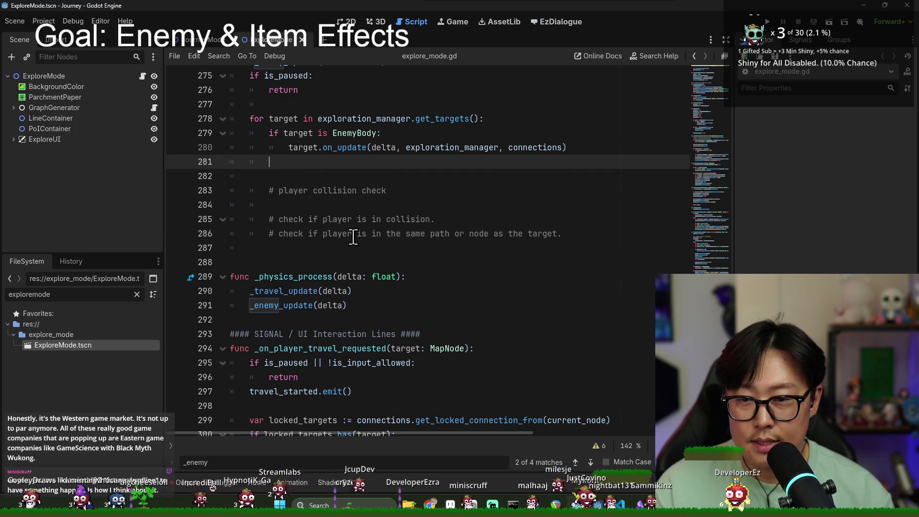
{"action": "key", "text": "BackSpace"}
{"action": "key", "text": "BackSpace"}
{"action": "key", "text": "BackSpace"}
{"action": "left_click", "coordinate": [297, 177]}
{"action": "left_click", "coordinate": [326, 192]}
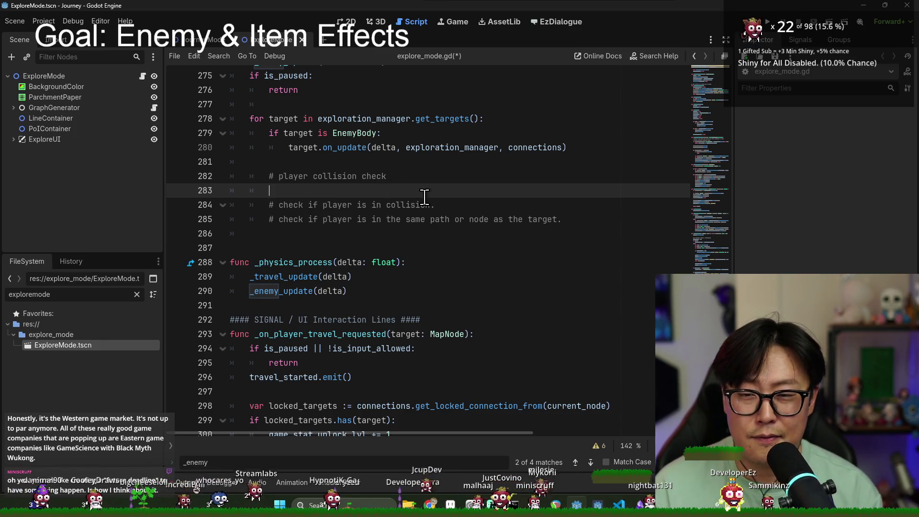
{"action": "key", "text": "BackSpace"}
{"action": "key", "text": "BackSpace"}
{"action": "key", "text": "BackSpace"}
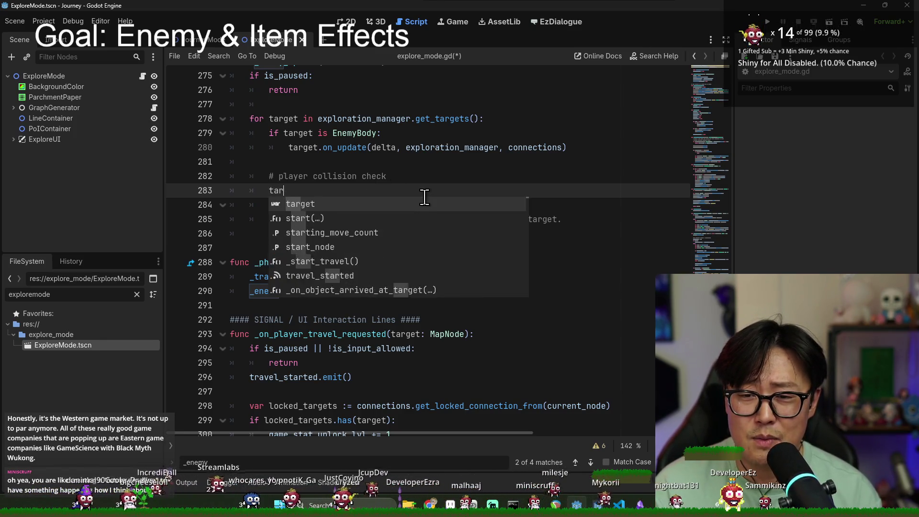
{"action": "left_click_drag", "start_coordinate": [325, 184], "coordinate": [381, 220]}
{"action": "key", "text": "Tab"}
{"action": "left_click", "coordinate": [296, 177]}
{"action": "key", "text": "Tab"}
{"action": "key", "text": "Down"}
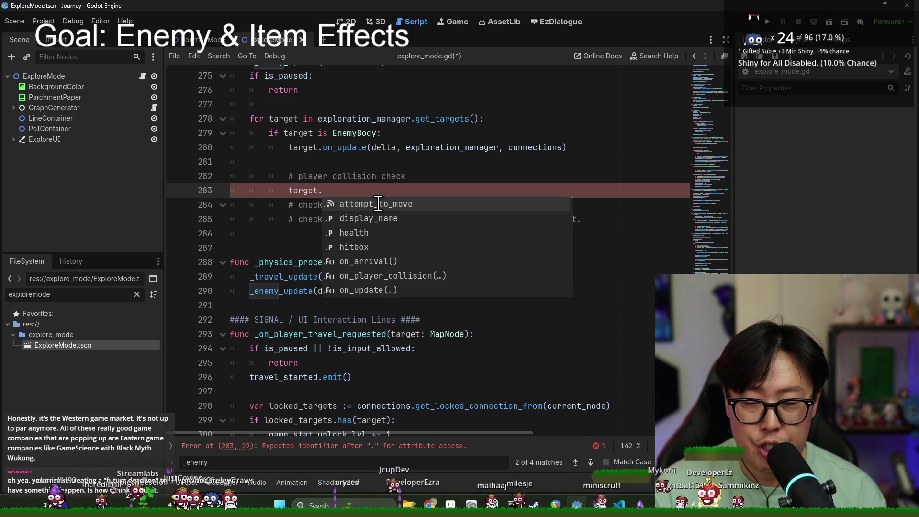
Write 'for colliding_area in target.hitbox.get_overlapping_areas():' inside the enemy loop.
{"action": "type", "text": "hit"}
{"action": "key", "text": "Return"}
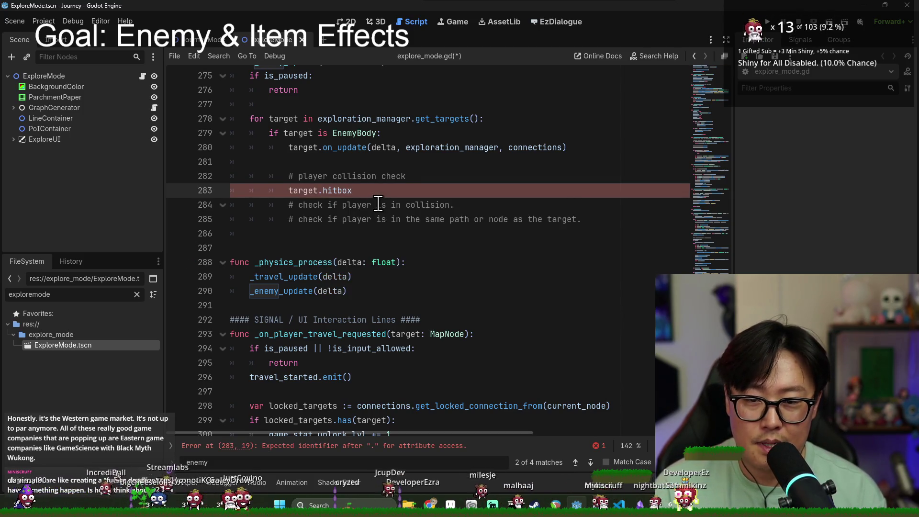
{"action": "type", "text": ".get_"}
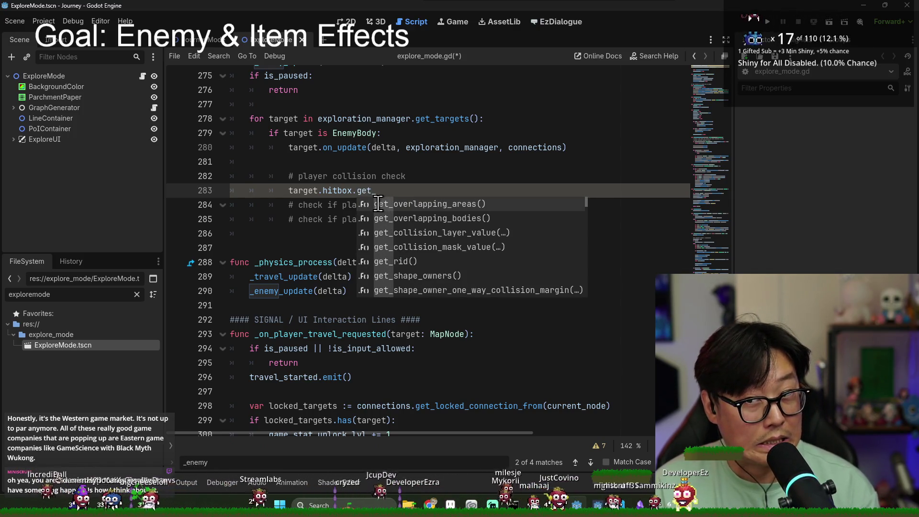
{"action": "key", "text": "Return"}
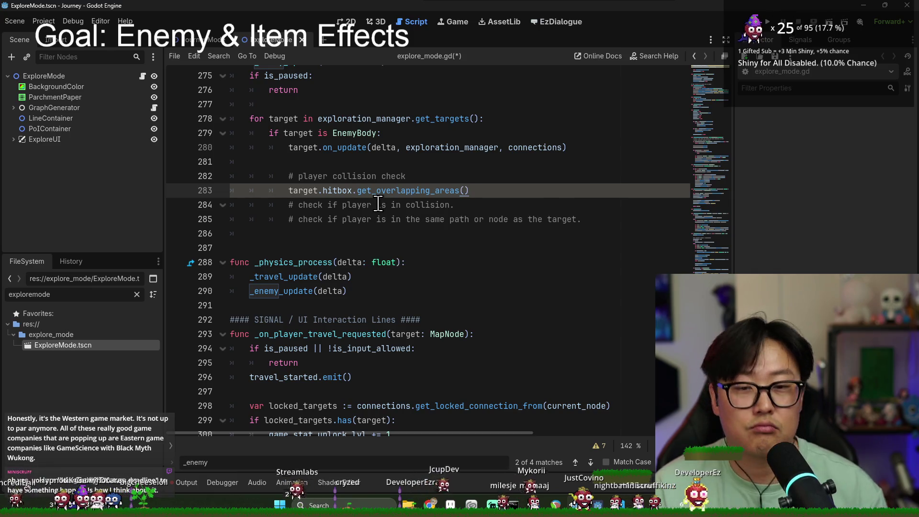
{"action": "left_click", "coordinate": [290, 190]}
{"action": "type", "text": "var"}
{"action": "key", "text": "BackSpace"}
{"action": "key", "text": "BackSpace"}
{"action": "key", "text": "BackSpace"}
{"action": "type", "text": "for "}
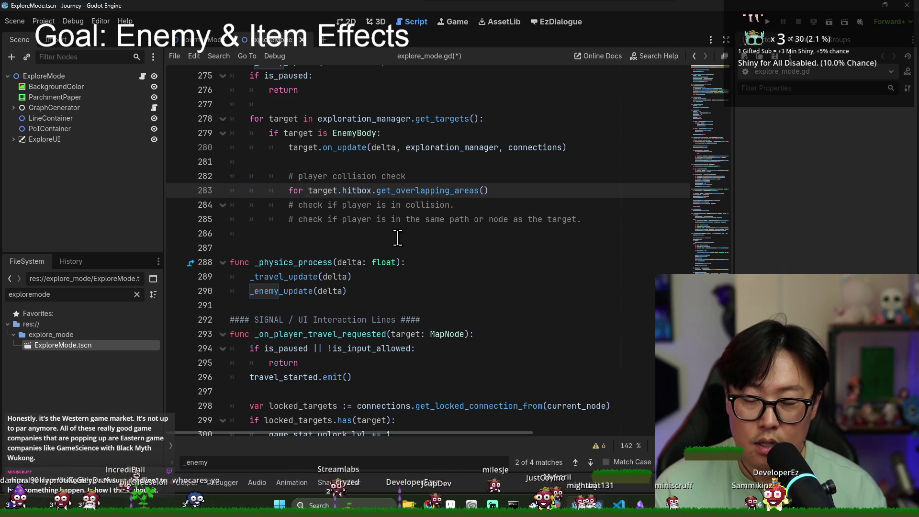
{"action": "type", "text": "colliding_area in"}
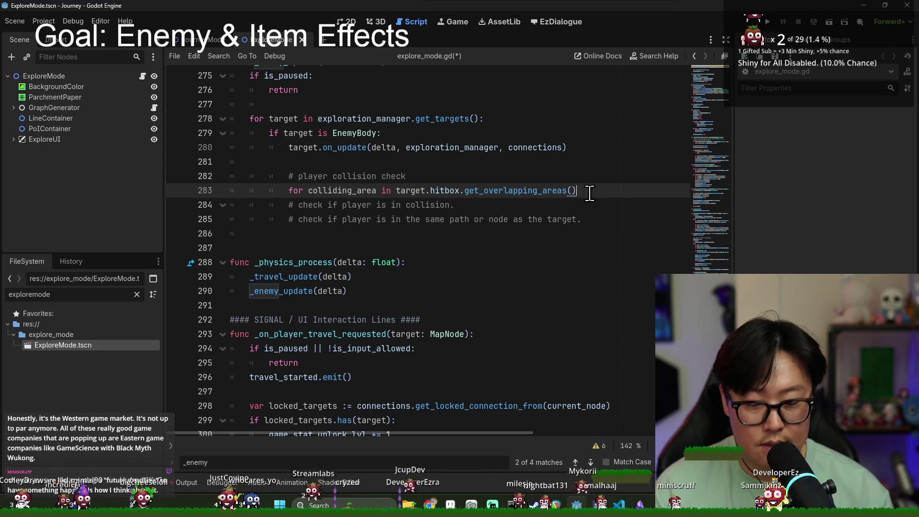
{"action": "type", "text": " :"}
{"action": "key", "text": "Return"}
Add 'var colliding_body = colliding_area.get_parent()' as the first line of the for loop.
{"action": "double_click", "coordinate": [347, 191]}
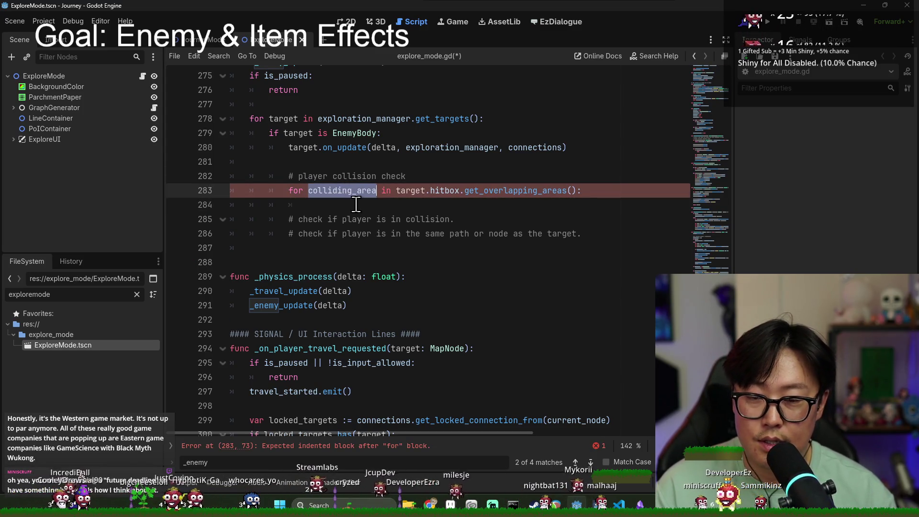
{"action": "left_click", "coordinate": [377, 205]}
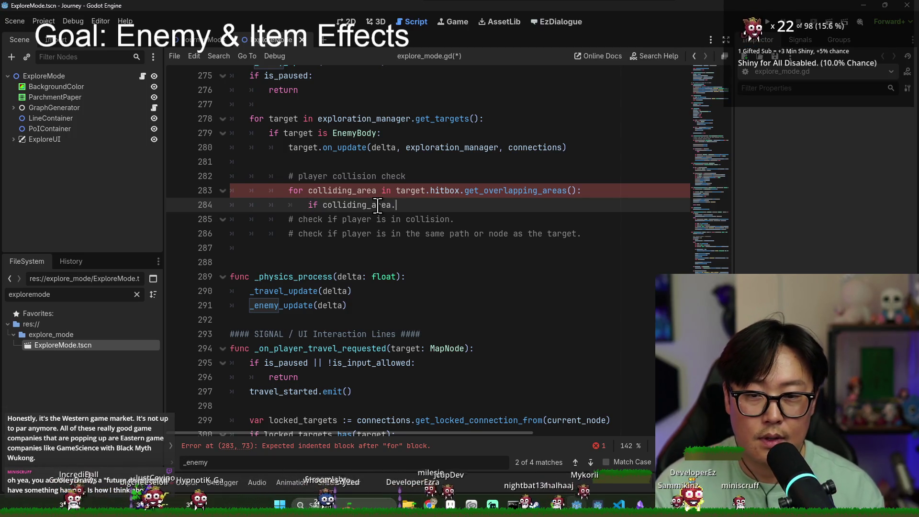
{"action": "type", "text": "is"}
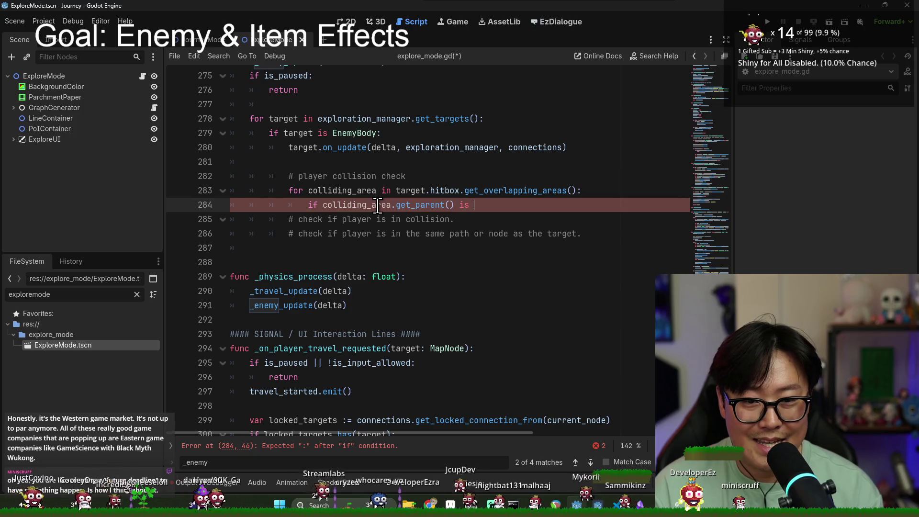
{"action": "double_click", "coordinate": [358, 207]}
{"action": "left_click", "coordinate": [460, 209], "text": "shift"}
{"action": "key", "text": "ctrl+x"}
{"action": "left_click", "coordinate": [588, 194]}
{"action": "key", "text": "Return"}
{"action": "type", "text": "var colliding_body :"}
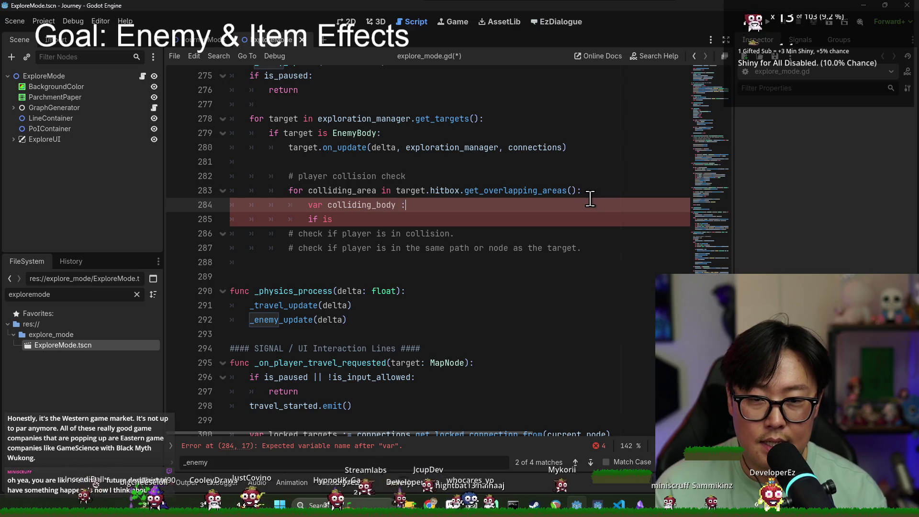
{"action": "key", "text": "BackSpace"}
{"action": "type", "text": "= colliding_area.get_parent()"}
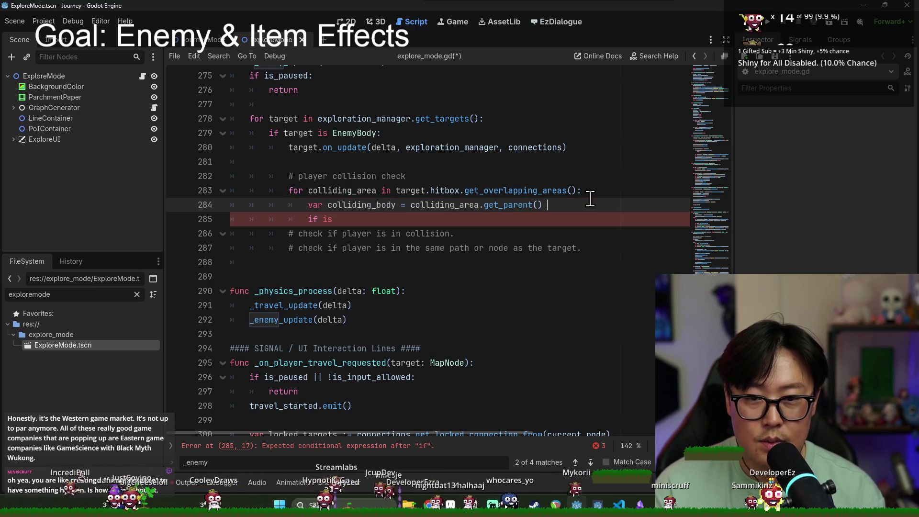
Add 'if colliding_body is PlayerCharacter:' and indent the first comment under it.
{"action": "double_click", "coordinate": [377, 205]}
{"action": "key", "text": "ctrl+c"}
{"action": "left_click", "coordinate": [322, 219]}
{"action": "key", "text": "ctrl+v"}
{"action": "type", "text": "P"}
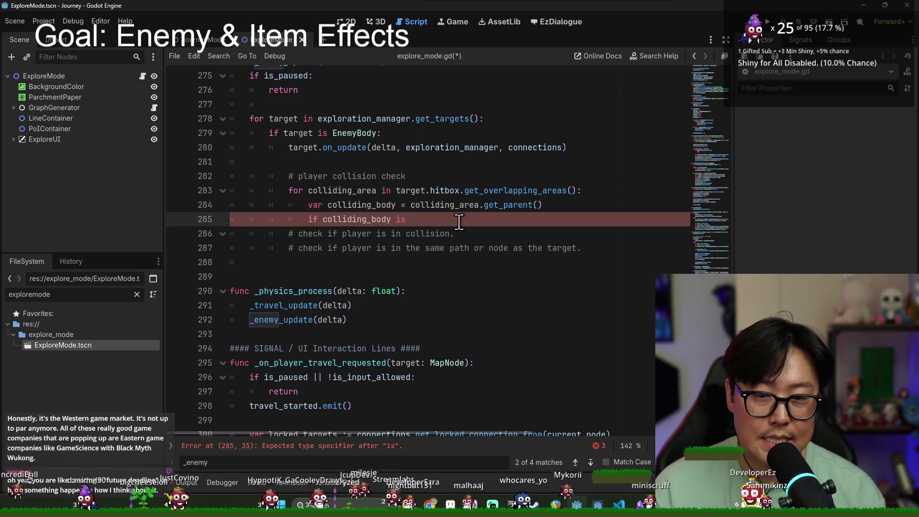
{"action": "type", "text": "lay"}
{"action": "key", "text": "Return"}
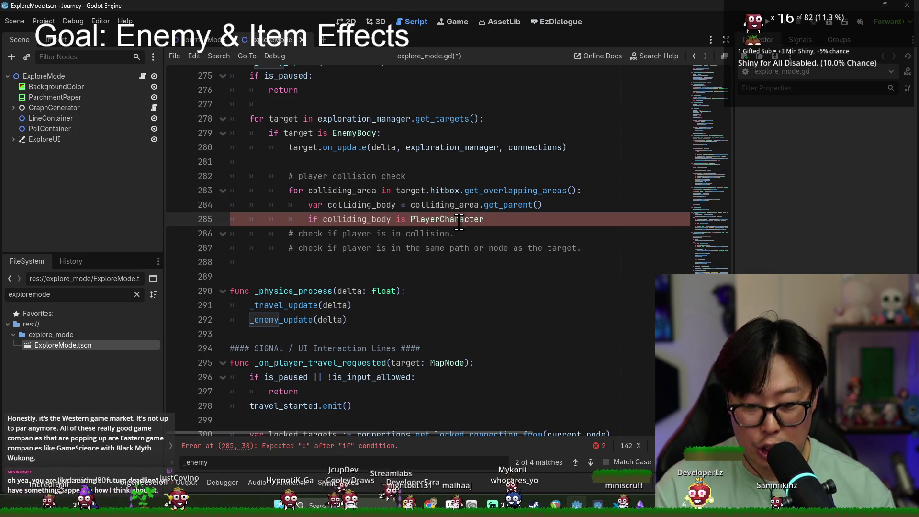
{"action": "left_click", "coordinate": [285, 239]}
{"action": "key", "text": "Tab"}
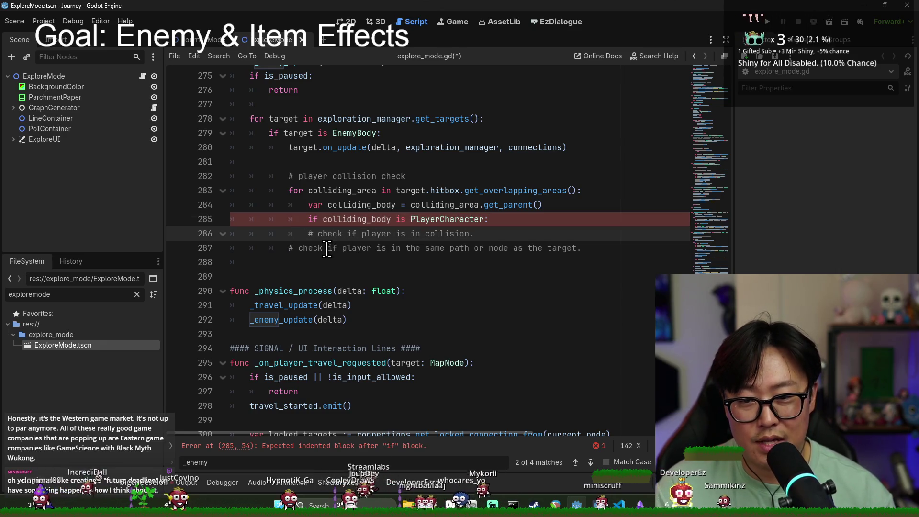
Indent the second comment under the if and add '&& _is_on_same_area(colliding_body as PlayerCharacter, target)' to the condition.
{"action": "left_click", "coordinate": [291, 248]}
{"action": "key", "text": "Tab"}
{"action": "key", "text": "Tab"}
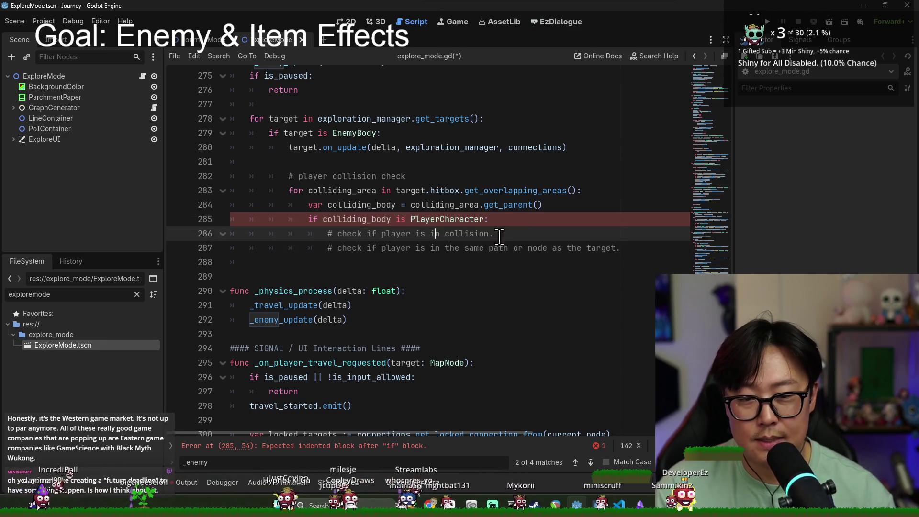
{"action": "key", "text": "ctrl+s"}
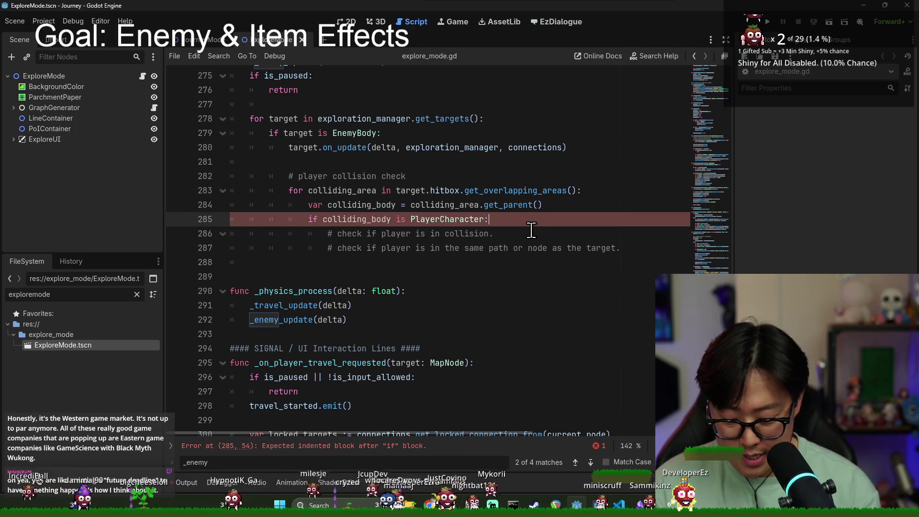
{"action": "type", "text": "&& "}
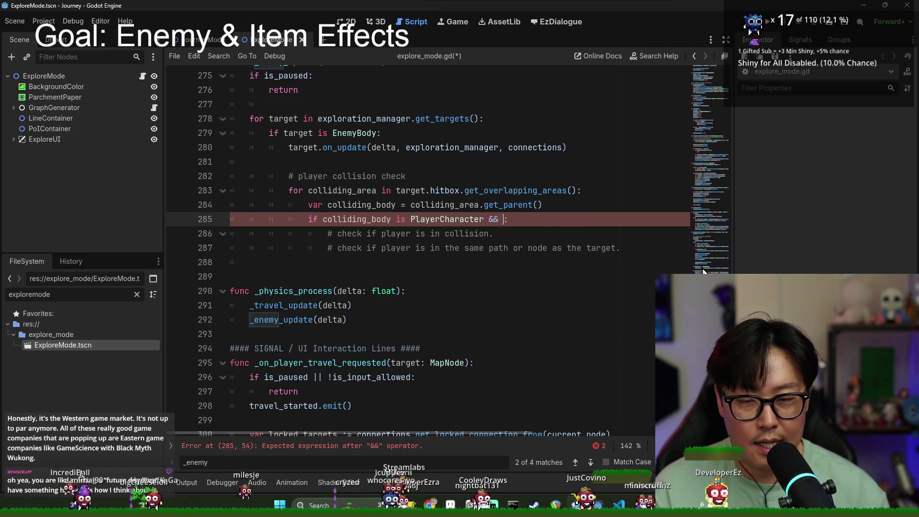
{"action": "type", "text": "_is_on_same_area("}
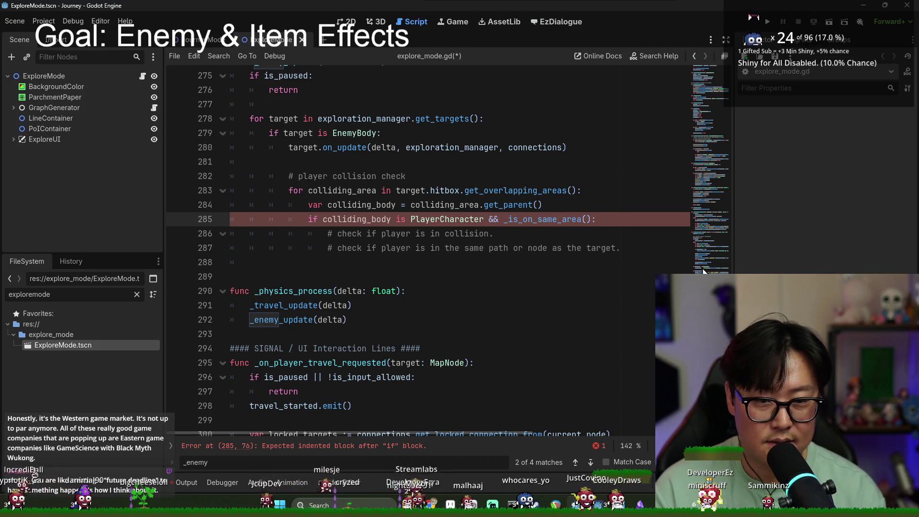
{"action": "type", "text": "colliding_body as "}
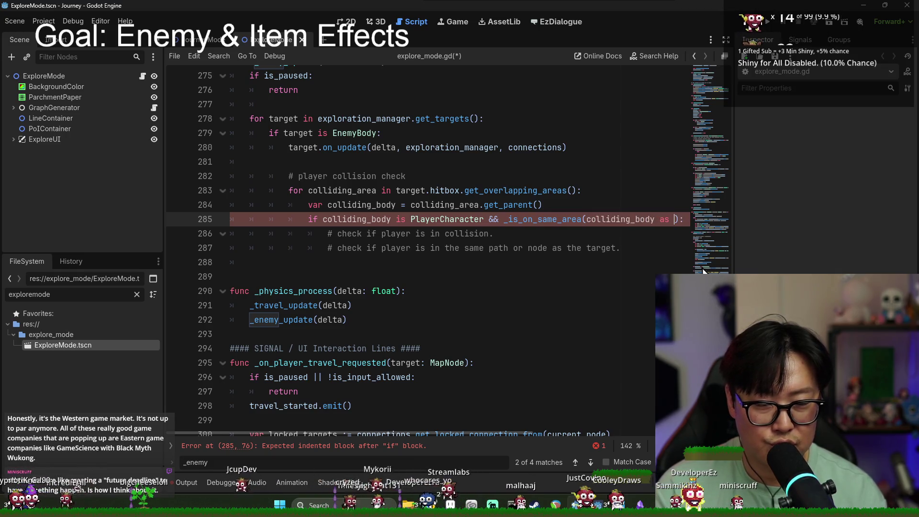
{"action": "type", "text": "PlayerCharacter,"}
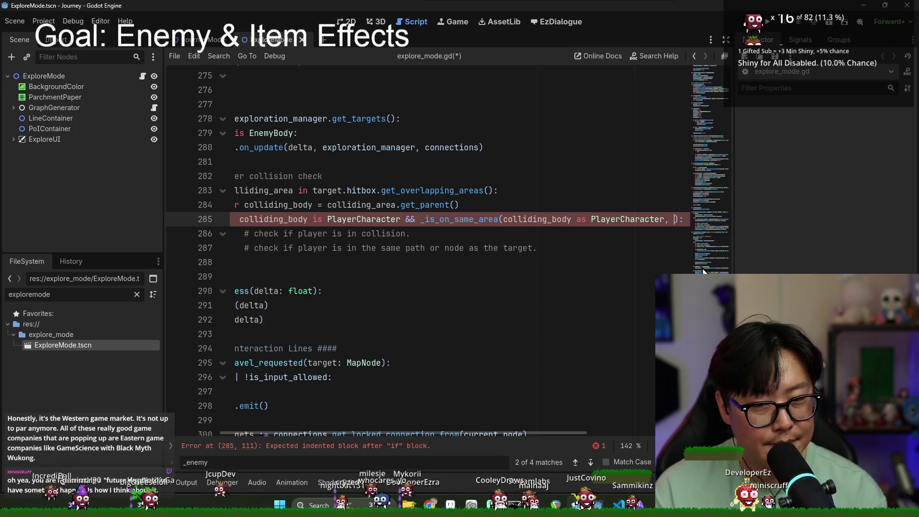
{"action": "type", "text": "targ"}
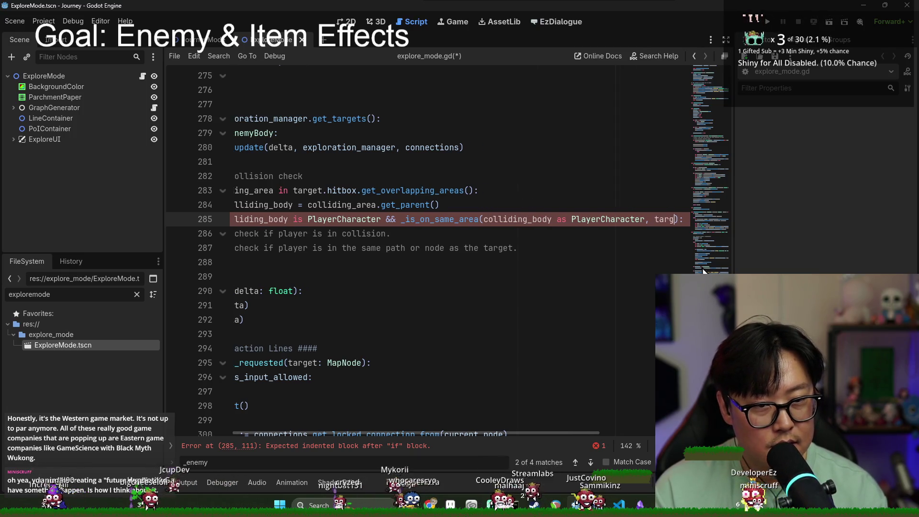
{"action": "type", "text": "et"}
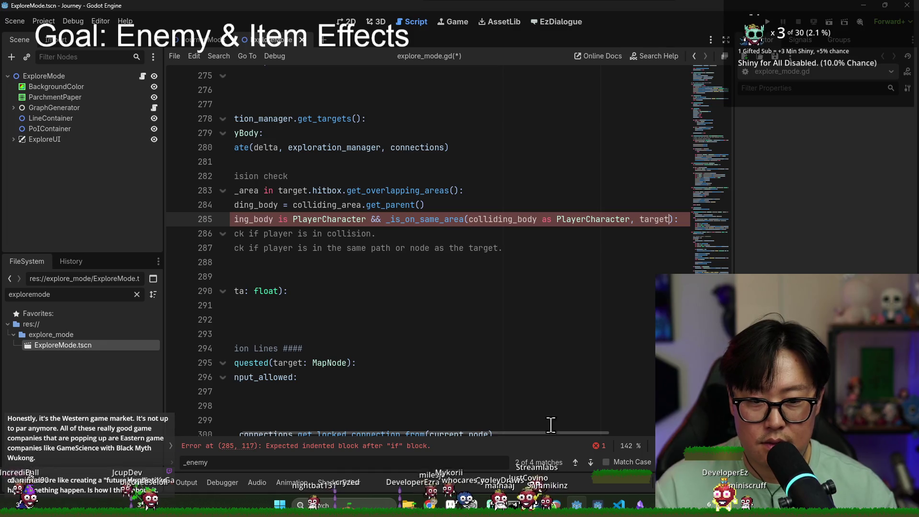
Review colliding_area, target and the _is_on_same_area call, then move to empty line 289.
{"action": "scroll", "coordinate": [551, 423], "scroll_direction": "left", "scroll_amount": 3}
{"action": "double_click", "coordinate": [342, 190]}
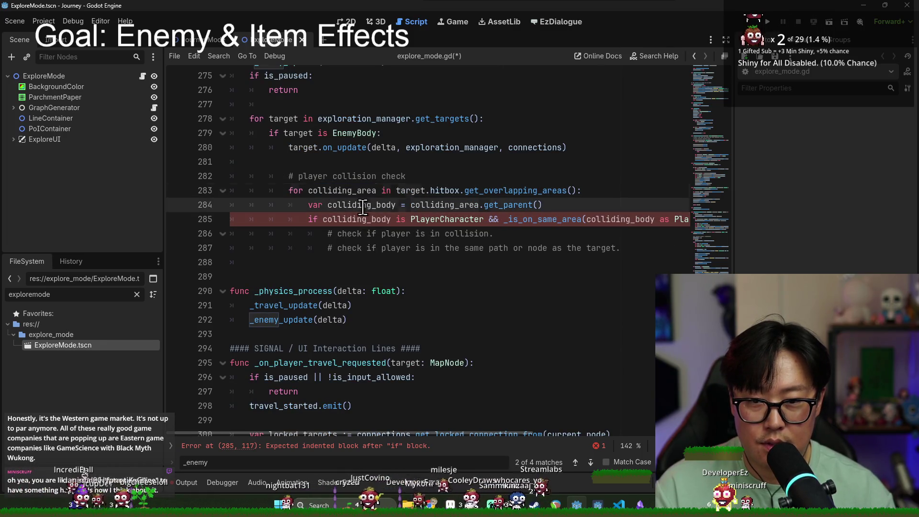
{"action": "double_click", "coordinate": [298, 133]}
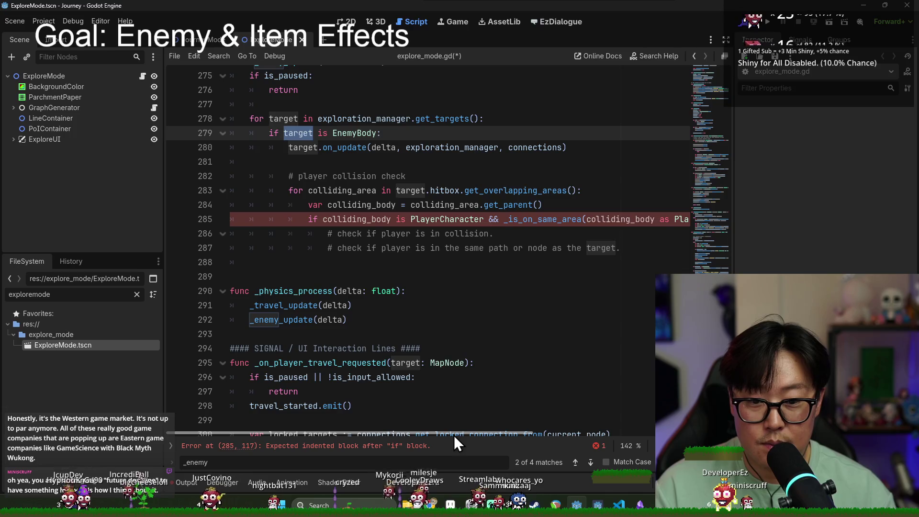
{"action": "left_click_drag", "start_coordinate": [454, 435], "coordinate": [630, 435]}
{"action": "left_click", "coordinate": [508, 220]}
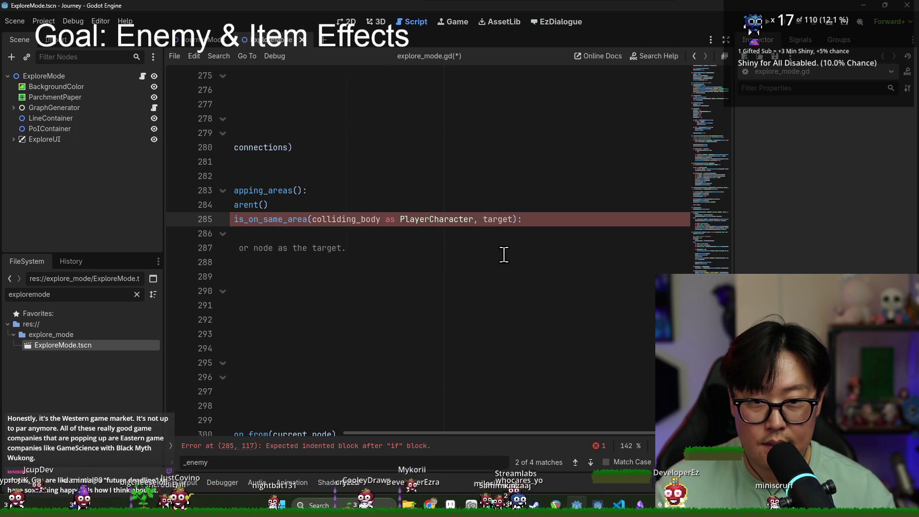
{"action": "scroll", "coordinate": [517, 427], "scroll_direction": "left", "scroll_amount": 3}
{"action": "double_click", "coordinate": [424, 219]}
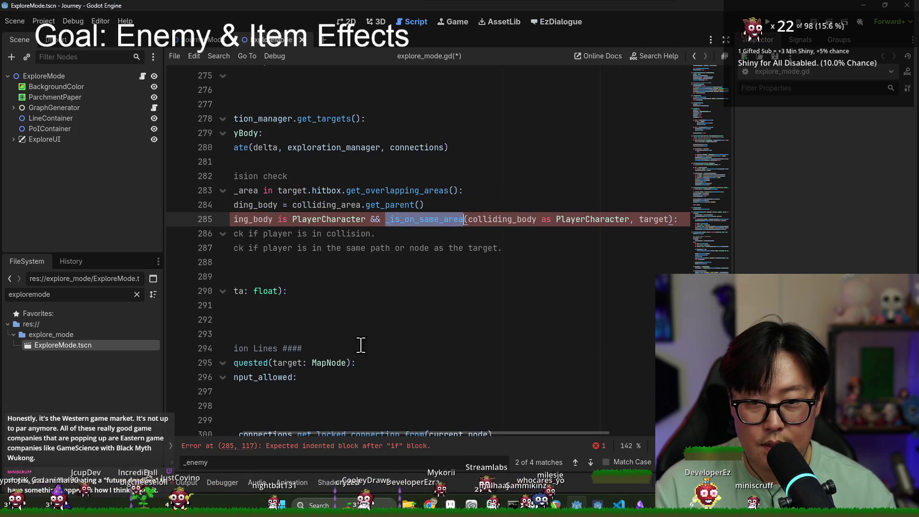
{"action": "scroll", "coordinate": [392, 432], "scroll_direction": "left", "scroll_amount": 3}
{"action": "left_click", "coordinate": [473, 277]}
Write the header 'func _is_on_same_area(player: PlayerCharacter, target: EnemyBody):' with a pass body and save.
{"action": "type", "text": "func _is_on_same_area("}
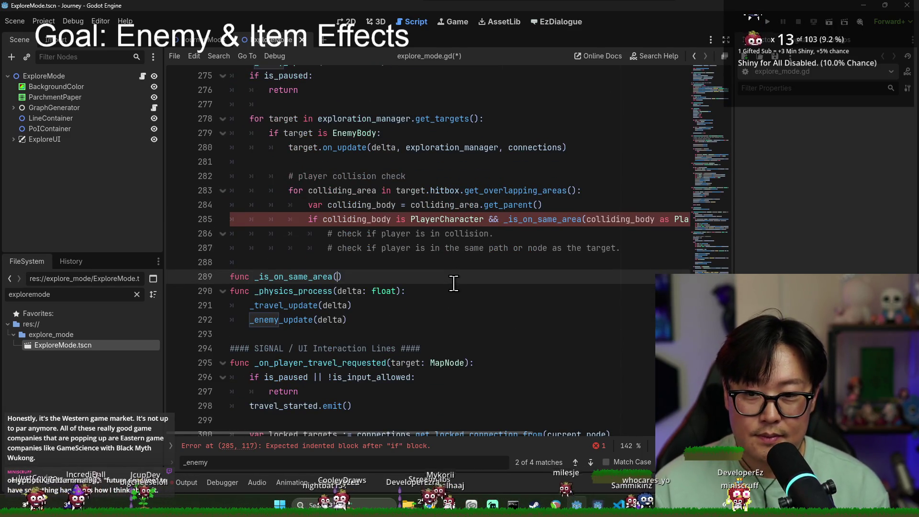
{"action": "type", "text": "player: PlayerChara"}
{"action": "key", "text": "Return"}
{"action": "type", "text": ", target: Enemy"}
{"action": "key", "text": "Return"}
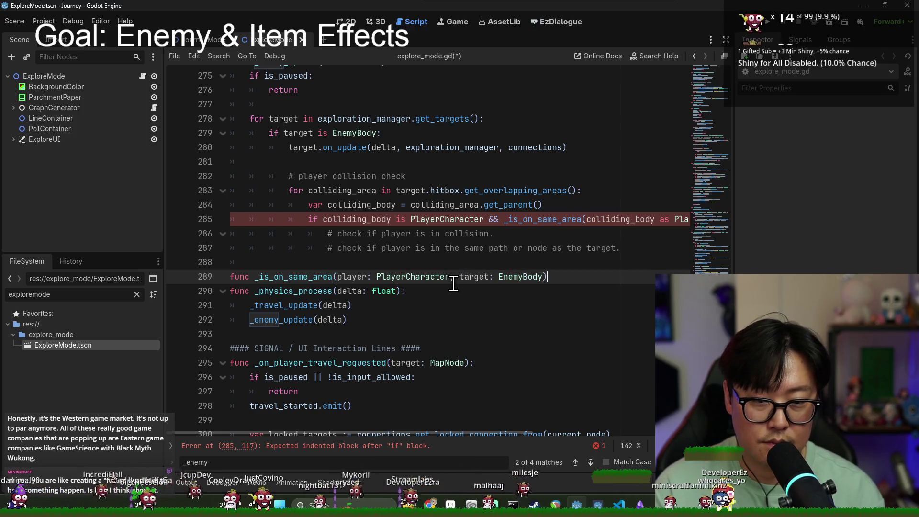
{"action": "type", "text": ":"}
{"action": "key", "text": "Return"}
{"action": "type", "text": "pass"}
{"action": "key", "text": "ctrl+s"}
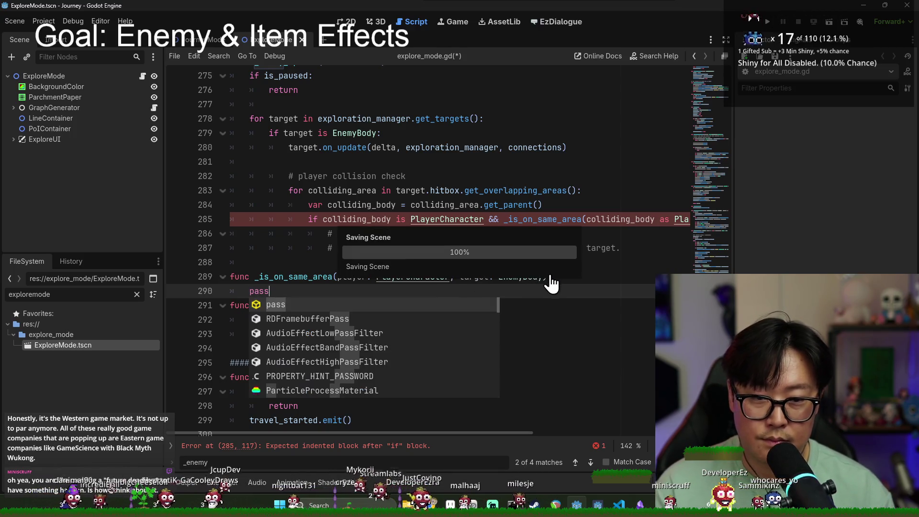
Give _is_on_same_area a '-> bool' return type, replace pass with return false, and save.
{"action": "left_click", "coordinate": [549, 277]}
{"action": "type", "text": "-> bool"}
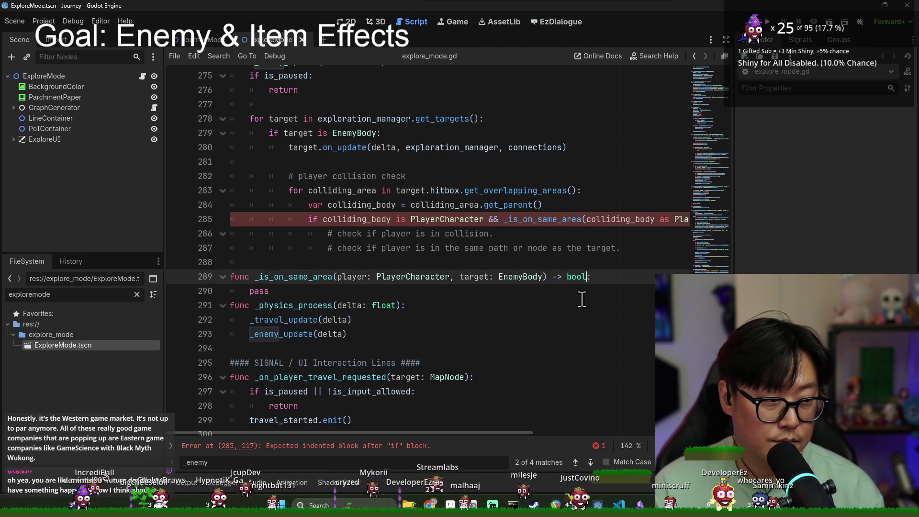
{"action": "left_click", "coordinate": [617, 277]}
{"action": "key", "text": "Return"}
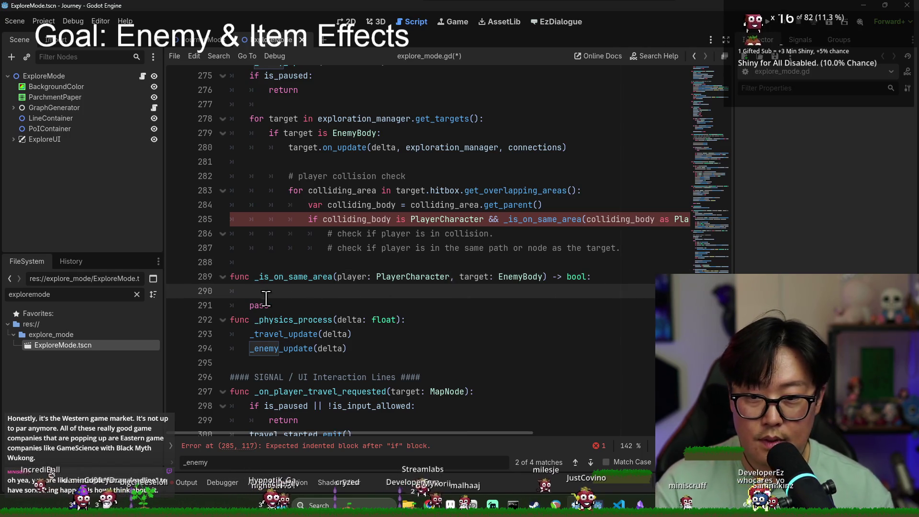
{"action": "left_click_drag", "start_coordinate": [320, 311], "coordinate": [327, 293]}
{"action": "key", "text": "BackSpace"}
{"action": "key", "text": "Return"}
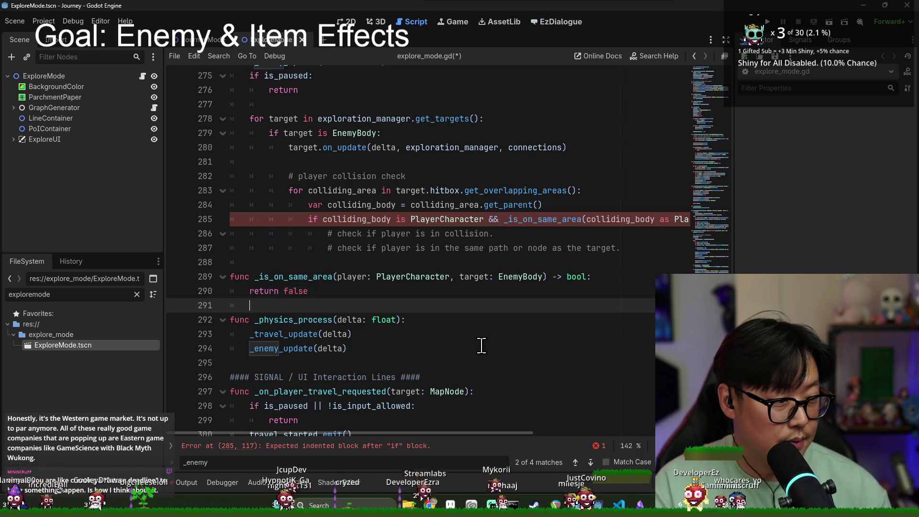
{"action": "left_click", "coordinate": [323, 277]}
{"action": "key", "text": "ctrl+s"}
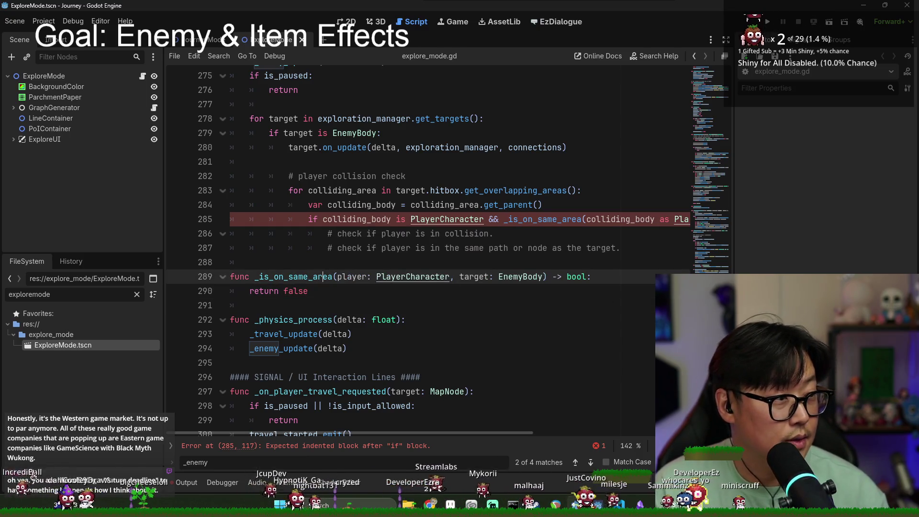
Check uses of _is_on_same_area, colliding_body and PlayerCharacter, then delete comment lines 286–287.
{"action": "key", "text": "ctrl+d"}
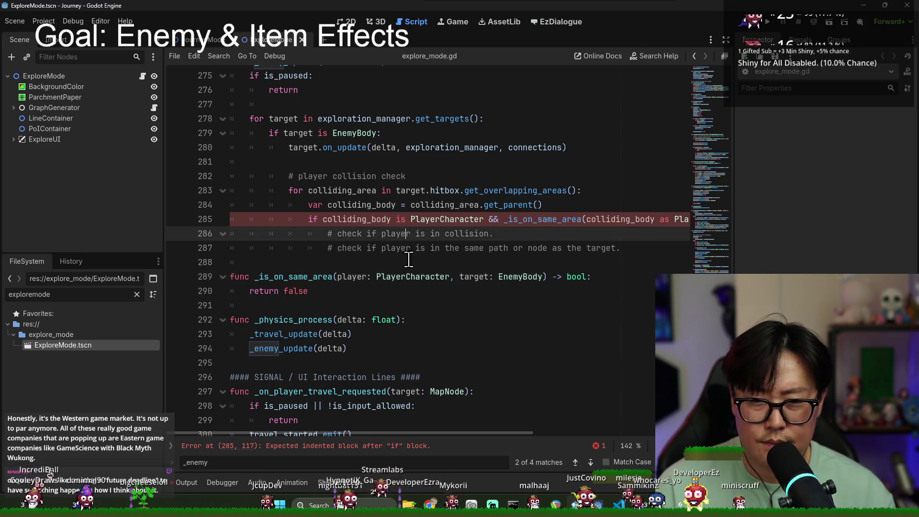
{"action": "double_click", "coordinate": [389, 221]}
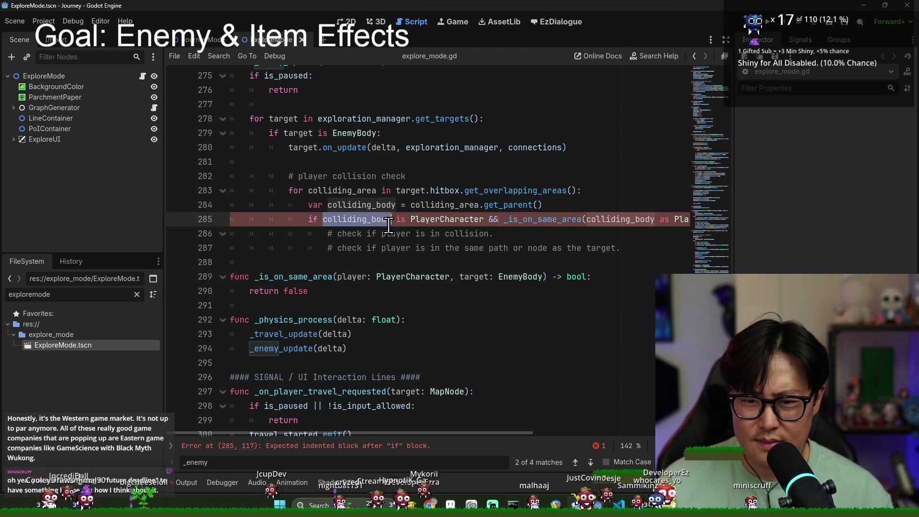
{"action": "double_click", "coordinate": [530, 223]}
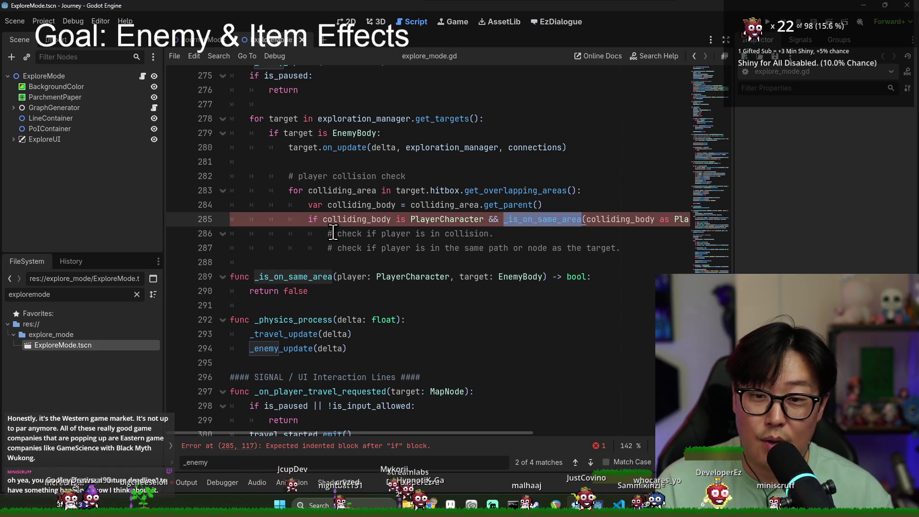
{"action": "double_click", "coordinate": [357, 219]}
{"action": "double_click", "coordinate": [541, 220]}
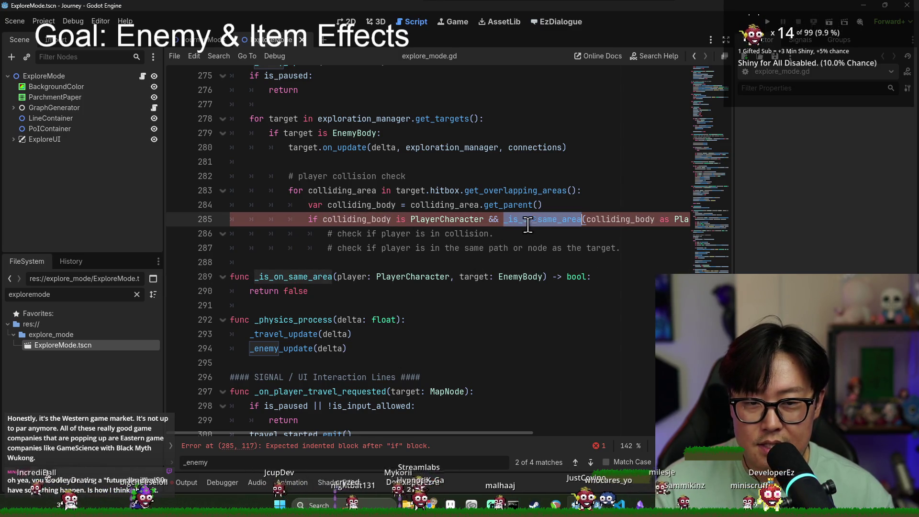
{"action": "double_click", "coordinate": [357, 220]}
{"action": "double_click", "coordinate": [463, 220]}
{"action": "double_click", "coordinate": [541, 219]}
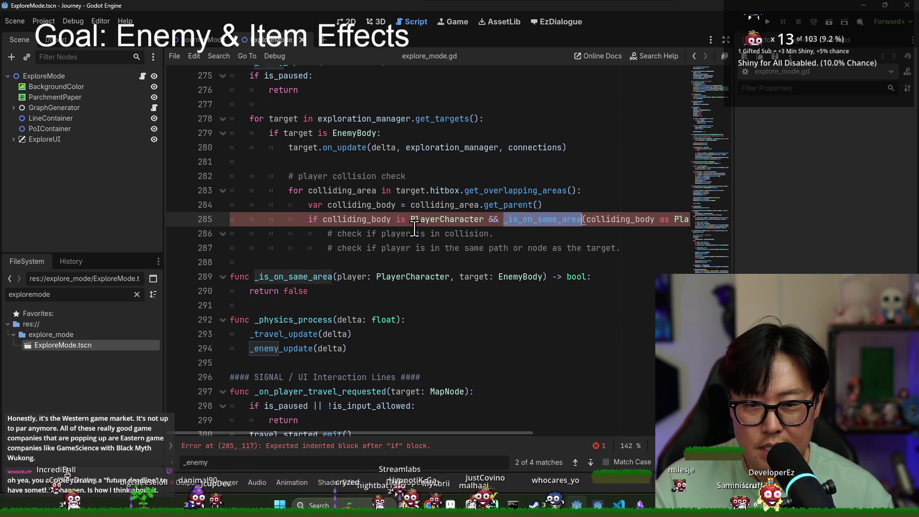
{"action": "left_click", "coordinate": [324, 234]}
{"action": "left_click", "coordinate": [642, 252], "text": "shift"}
{"action": "key", "text": "BackSpace"}
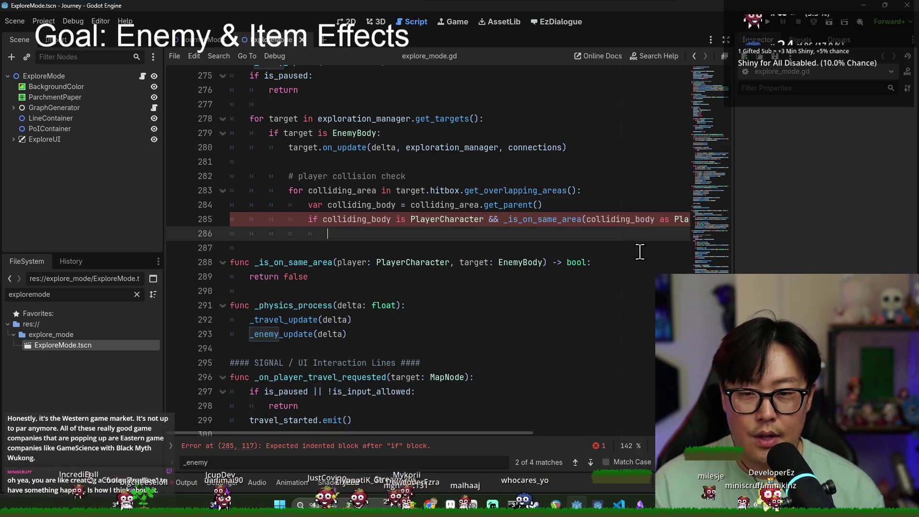
Call target.on_player_collision(game_stat) inside the collision if-block and save explore_mode.gd.
{"action": "type", "text": "target.on_"}
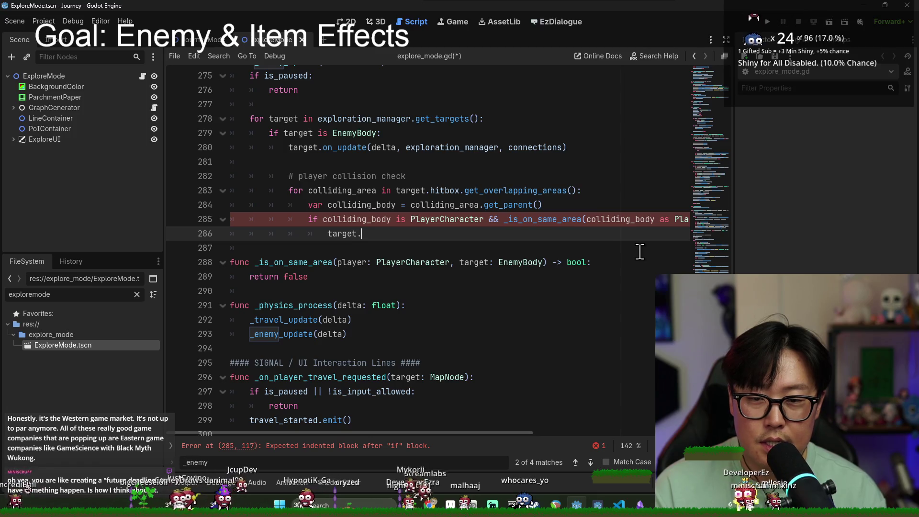
{"action": "key", "text": "Down"}
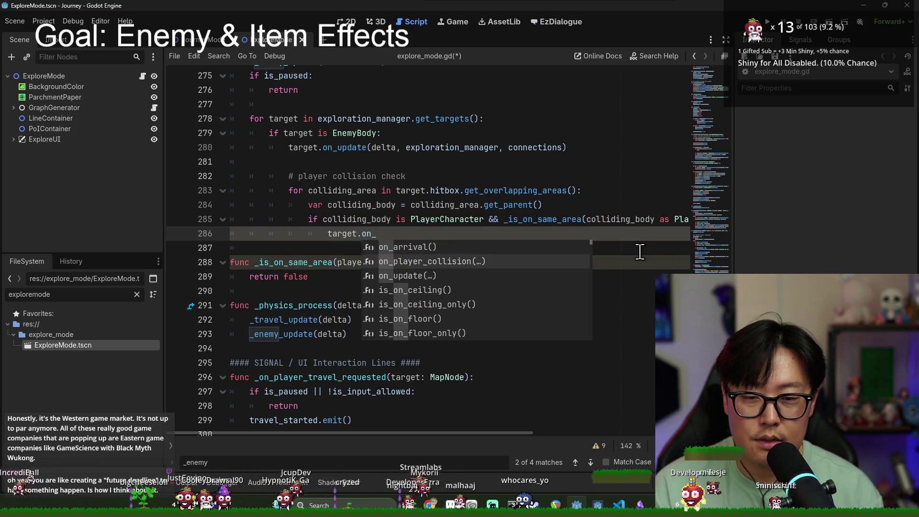
{"action": "key", "text": "Return"}
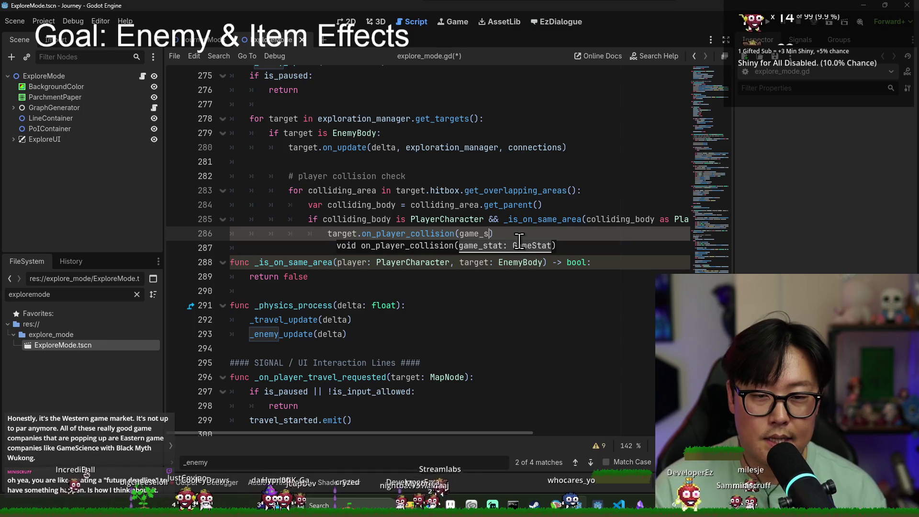
{"action": "key", "text": "ctrl+s"}
{"action": "key", "text": "Home"}
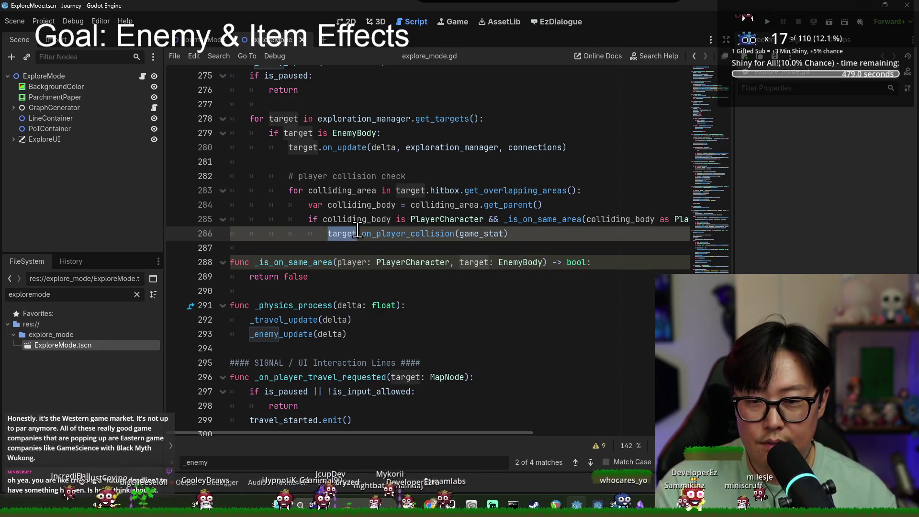
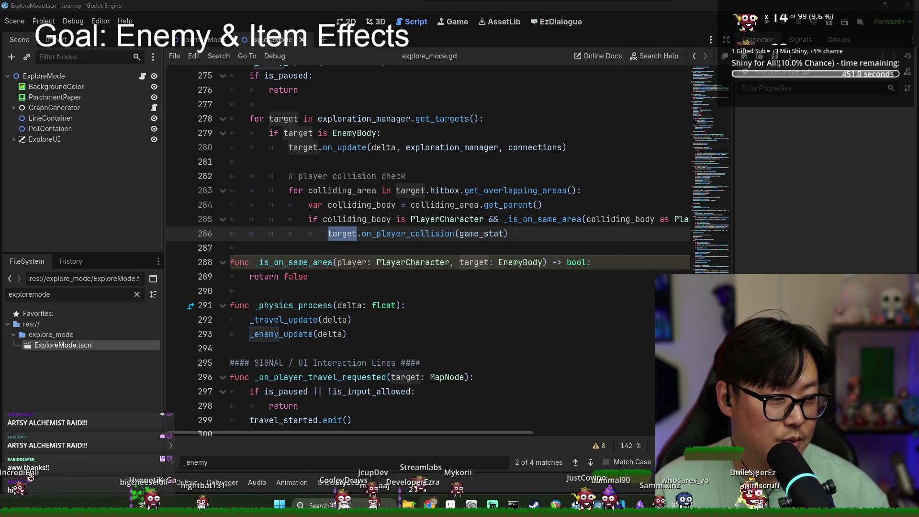
Save the ExploreMode scene with the stub _is_on_same_area returning false.
{"action": "left_click", "coordinate": [416, 300]}
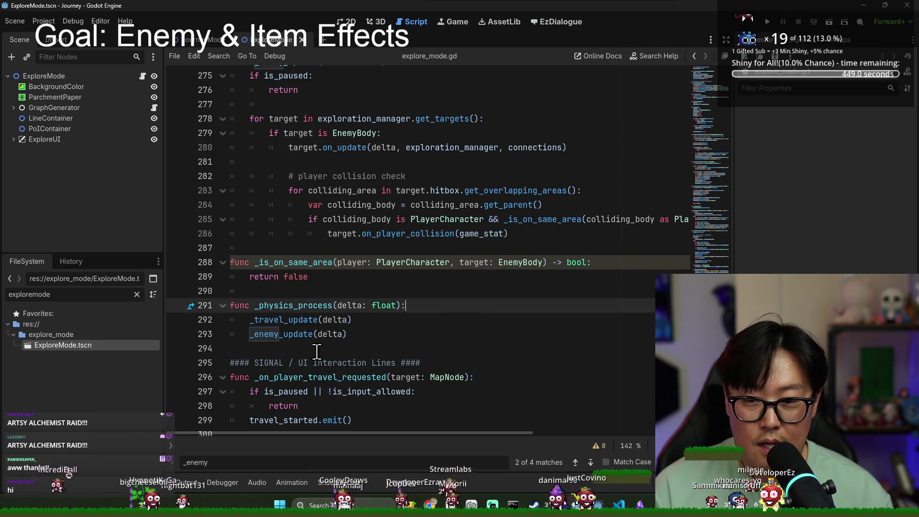
{"action": "left_click", "coordinate": [333, 250]}
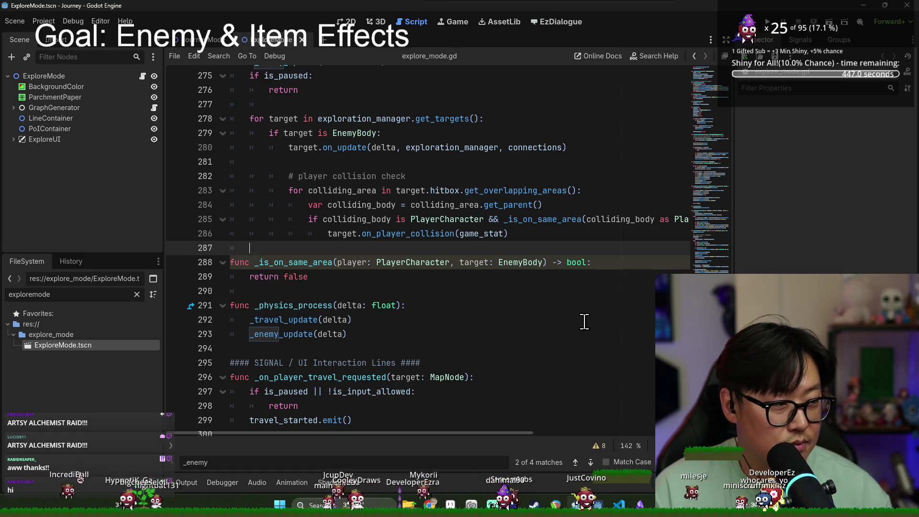
{"action": "left_click", "coordinate": [377, 291]}
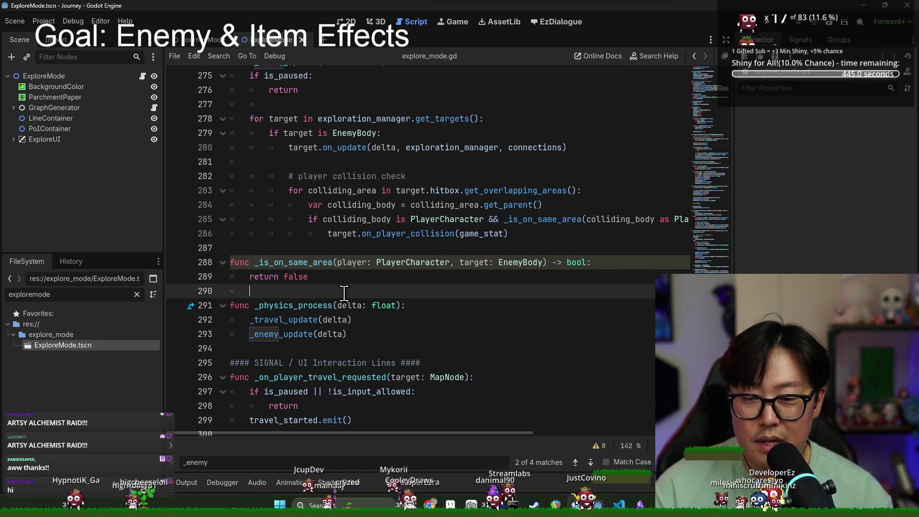
{"action": "key", "text": "ctrl+s"}
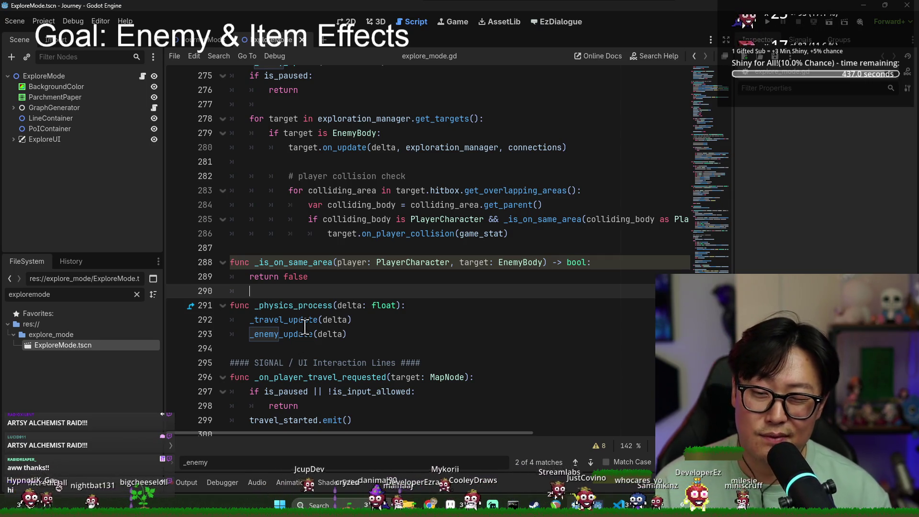
{"action": "scroll", "coordinate": [517, 337], "scroll_direction": "down", "scroll_amount": 1}
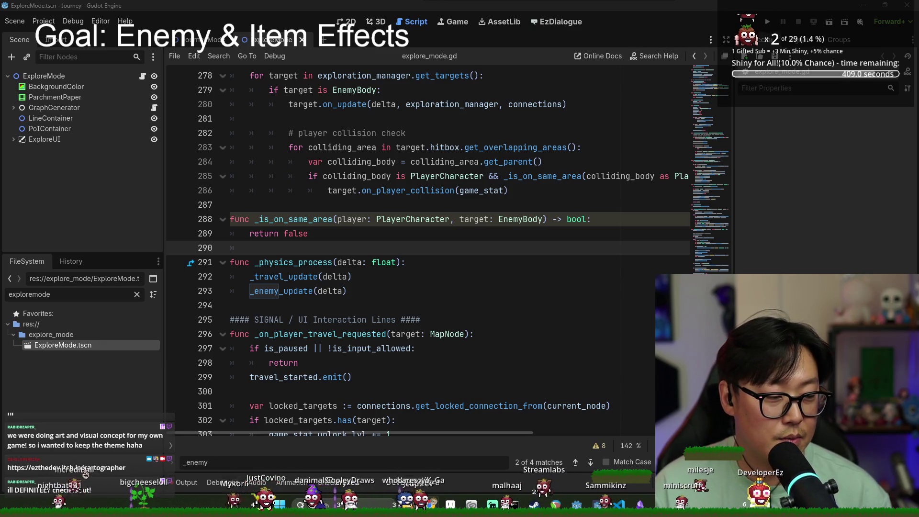
{"action": "left_click", "coordinate": [345, 231]}
{"action": "key", "text": "ctrl+s"}
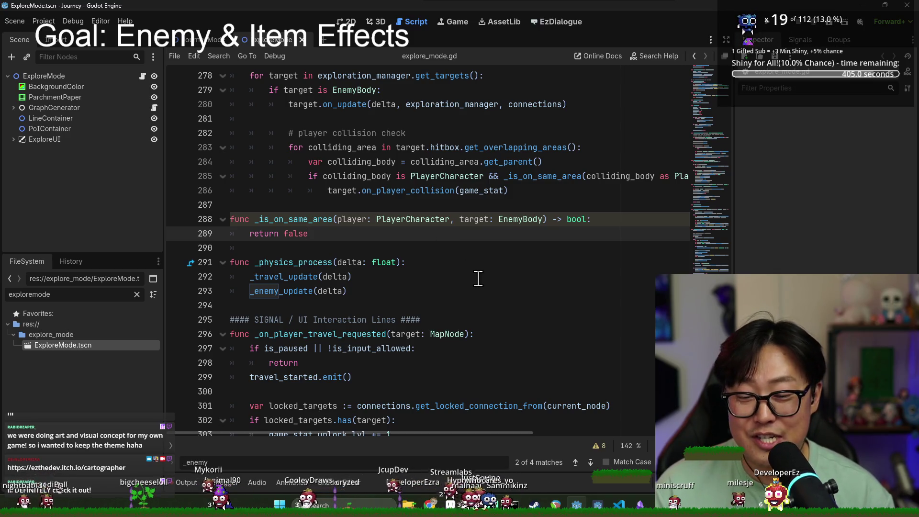
{"action": "scroll", "coordinate": [413, 250], "scroll_direction": "up", "scroll_amount": 1}
{"action": "key", "text": "ctrl+s"}
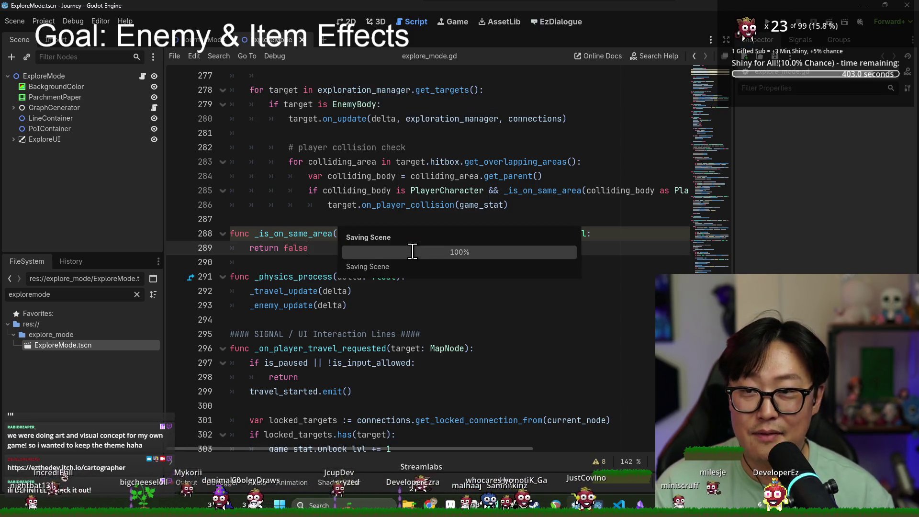
In Aseprite, close the blank Sprite-0001 canvas and browse the title art folder, then return to Godot.
{"action": "key", "text": "super+Tab"}
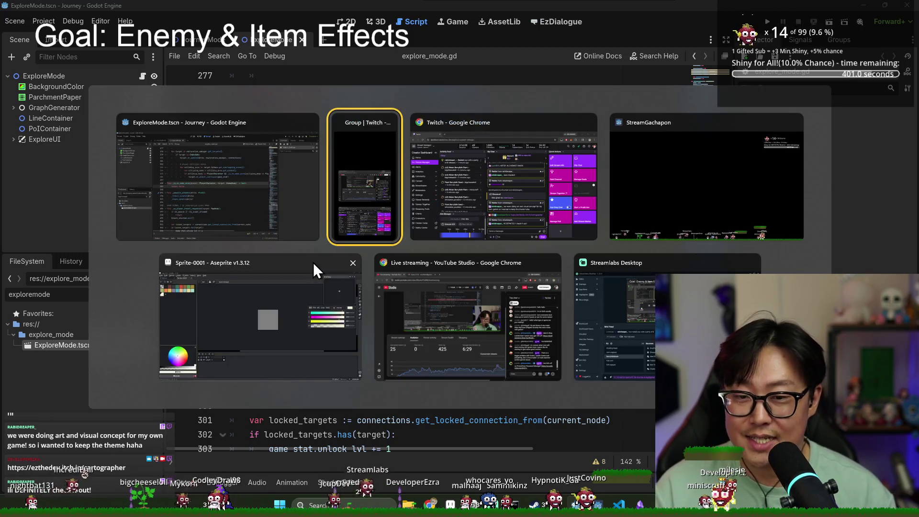
{"action": "left_click", "coordinate": [296, 302]}
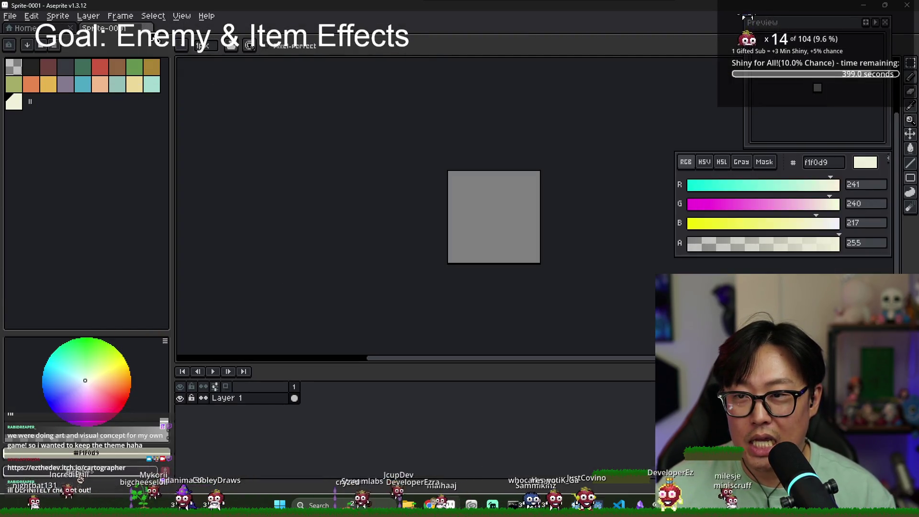
{"action": "key", "text": "ctrl+w"}
{"action": "key", "text": "ctrl+o"}
{"action": "left_click", "coordinate": [139, 87]}
{"action": "left_click", "coordinate": [165, 108]}
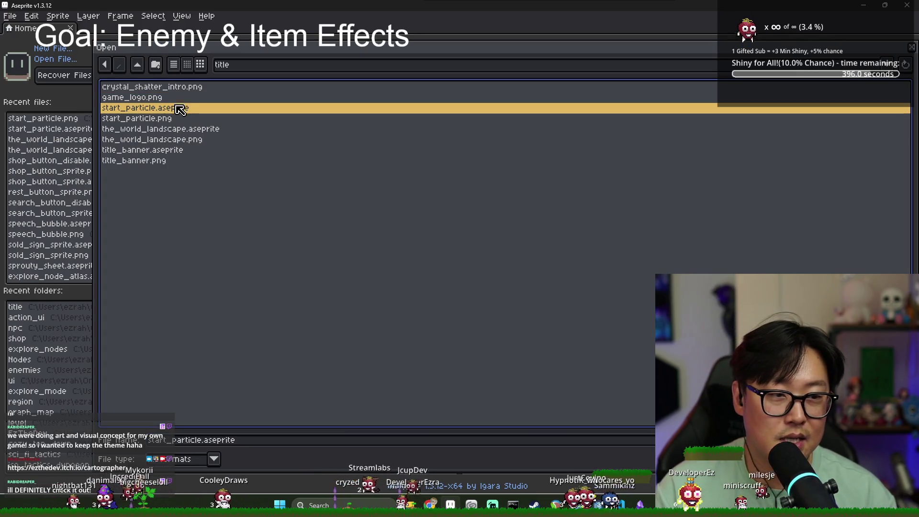
{"action": "left_click", "coordinate": [138, 66]}
{"action": "key", "text": "Escape"}
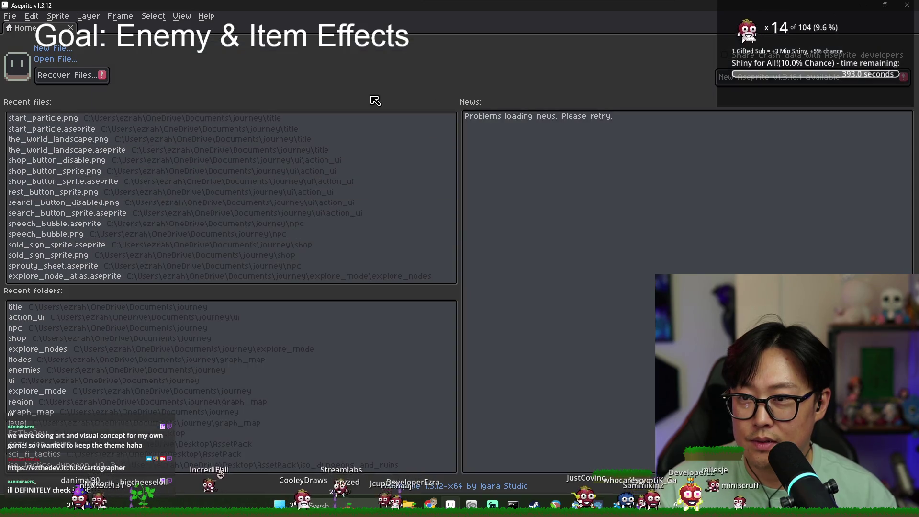
{"action": "key", "text": "alt+Tab"}
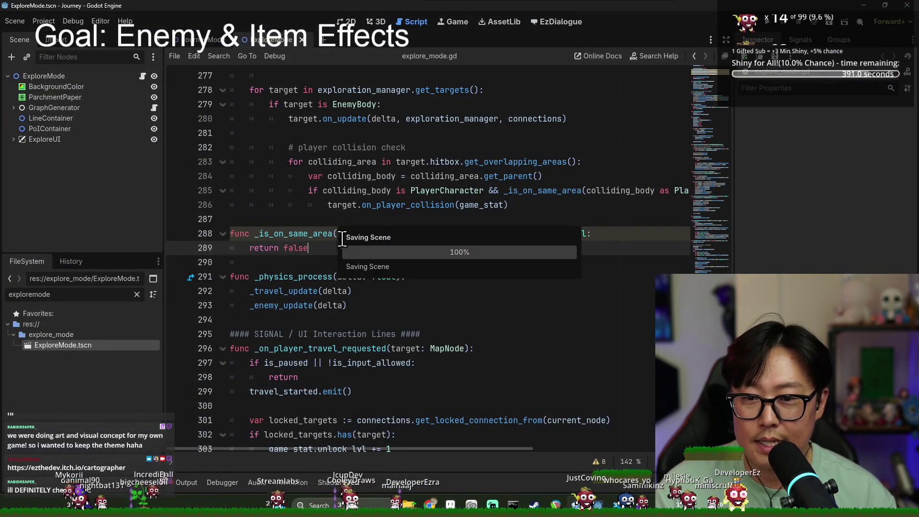
Open an indented empty line 289 at the start of the _is_on_same_area body.
{"action": "double_click", "coordinate": [307, 238]}
{"action": "double_click", "coordinate": [406, 205]}
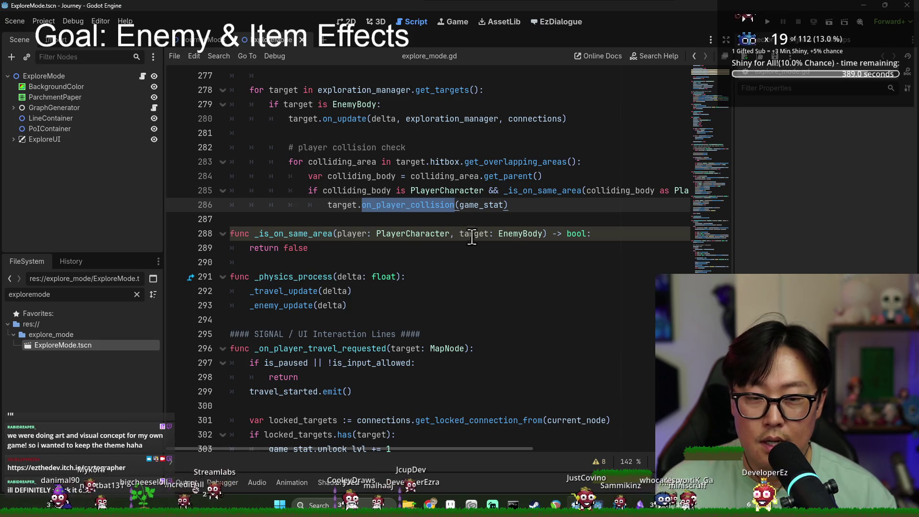
{"action": "left_click", "coordinate": [646, 237]}
{"action": "key", "text": "Return"}
{"action": "key", "text": "Return"}
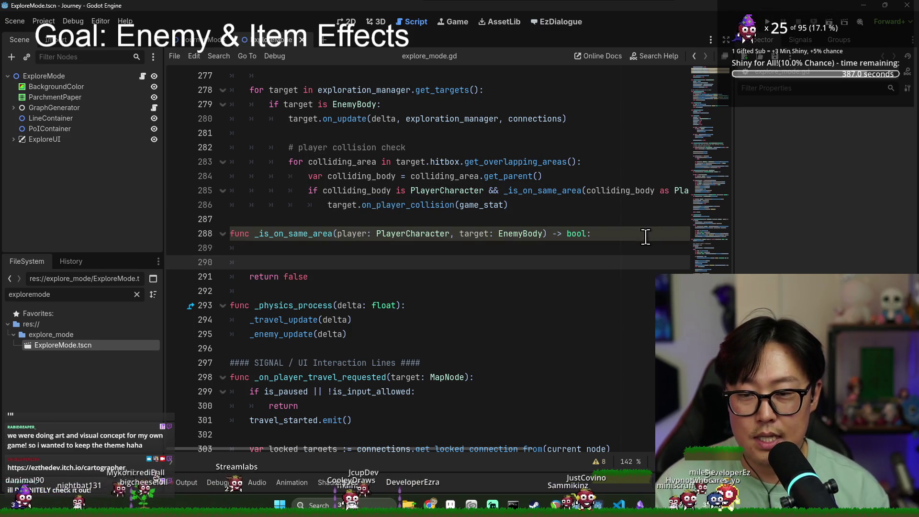
{"action": "key", "text": "Up"}
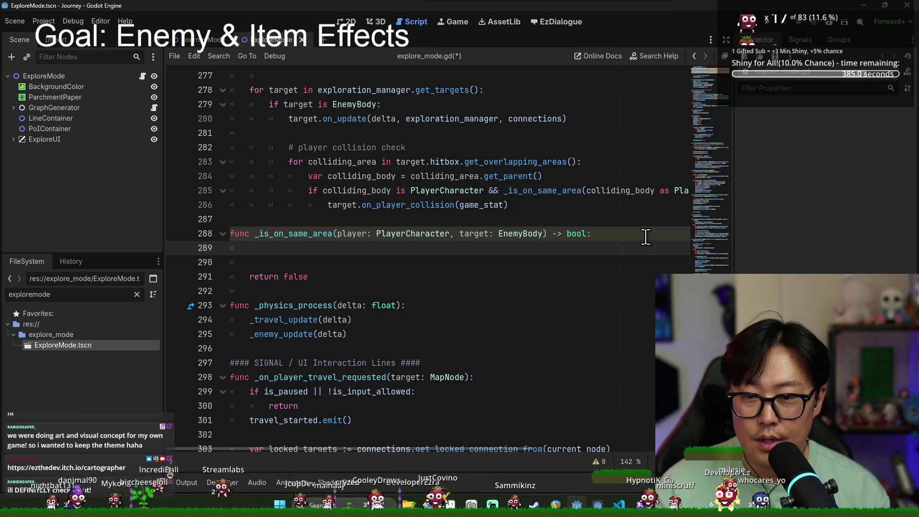
{"action": "type", "text": "p"}
{"action": "key", "text": "BackSpace"}
{"action": "key", "text": "BackSpace"}
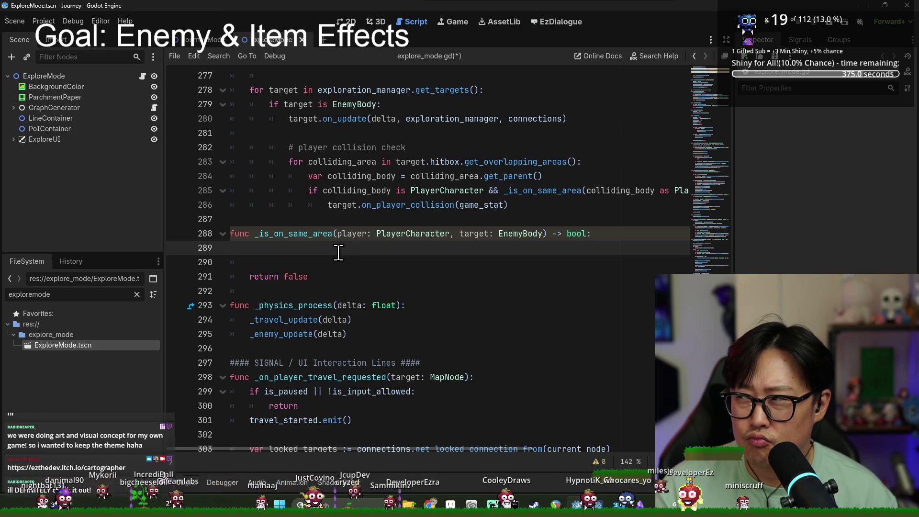
{"action": "key", "text": "Tab"}
Write 'if journey_manager.is_travelling()' on line 289 using autocomplete, then switch away from Godot.
{"action": "type", "text": "if"}
{"action": "key", "text": "BackSpace"}
{"action": "key", "text": "BackSpace"}
{"action": "type", "text": "var is"}
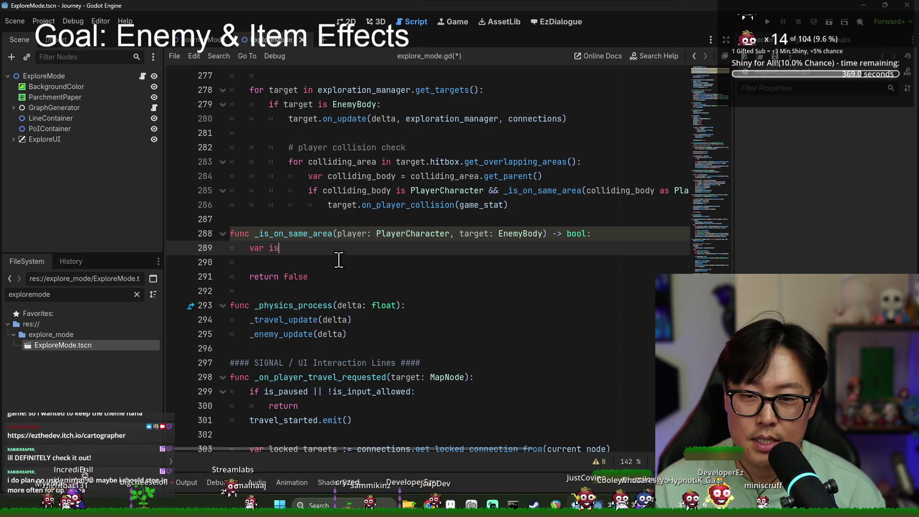
{"action": "key", "text": "BackSpace"}
{"action": "key", "text": "BackSpace"}
{"action": "key", "text": "BackSpace"}
{"action": "key", "text": "BackSpace"}
{"action": "type", "text": "if "}
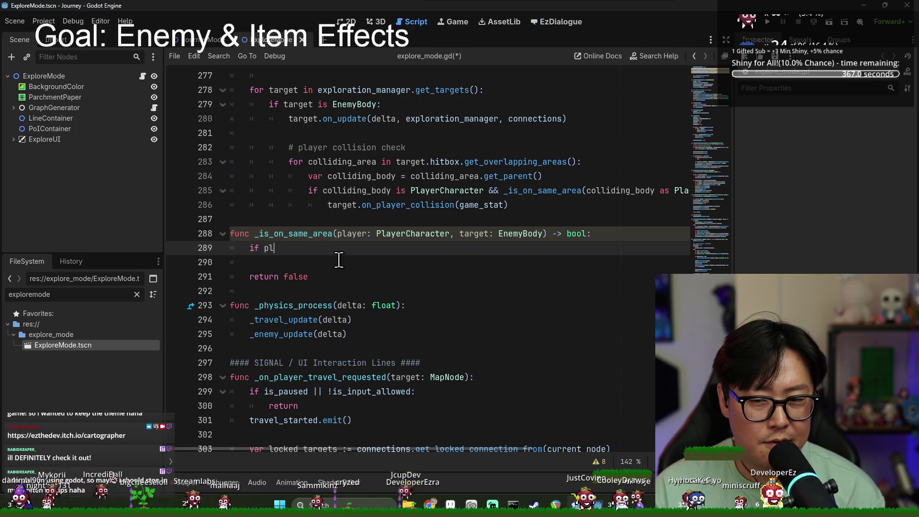
{"action": "type", "text": "journey_manager."}
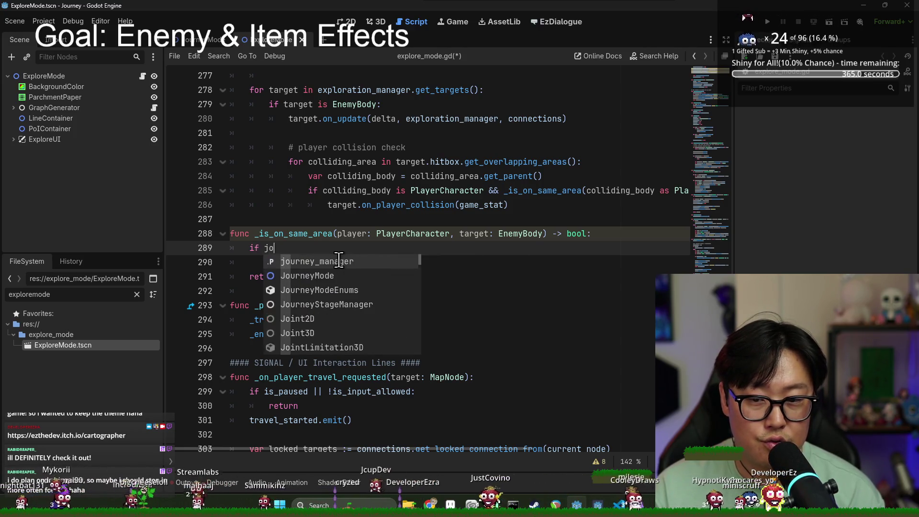
{"action": "type", "text": "is_travel"}
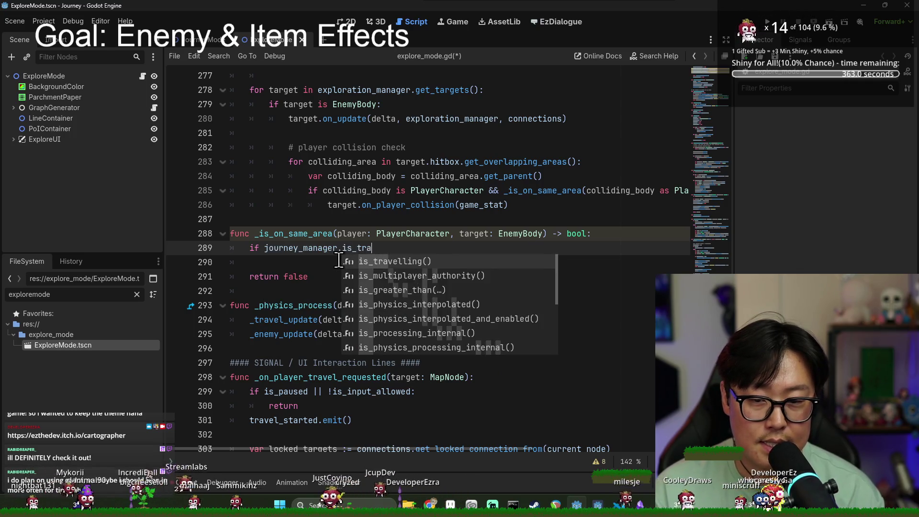
{"action": "key", "text": "Return"}
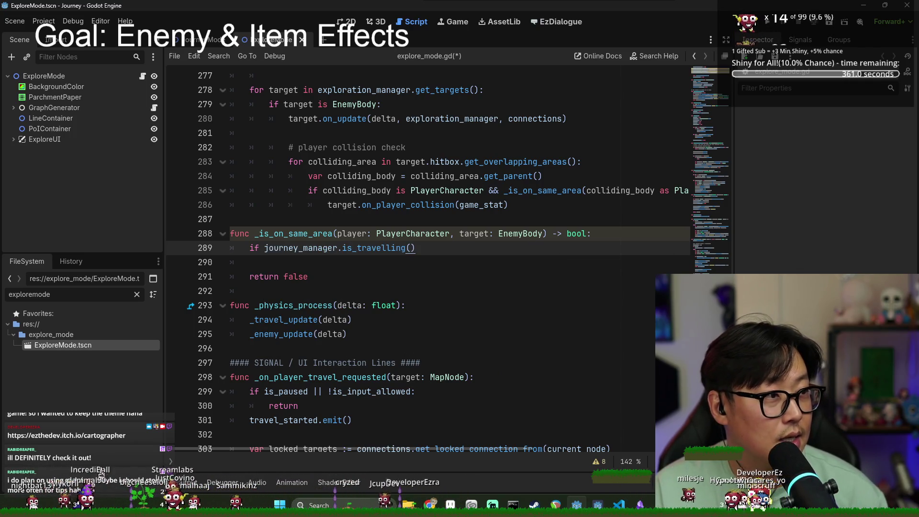
{"action": "key", "text": "alt+Tab"}
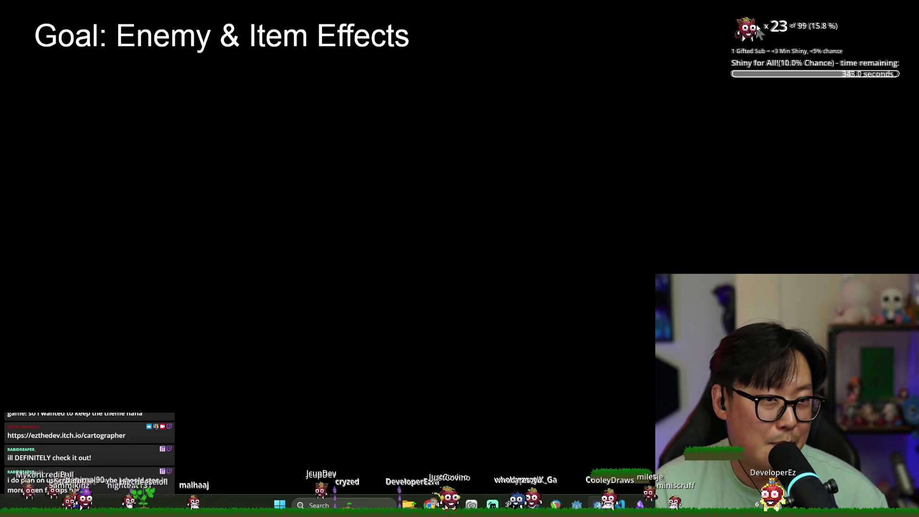
Return to the Godot window showing explore_mode.gd and move up to the function signature.
{"action": "key", "text": "alt+Tab"}
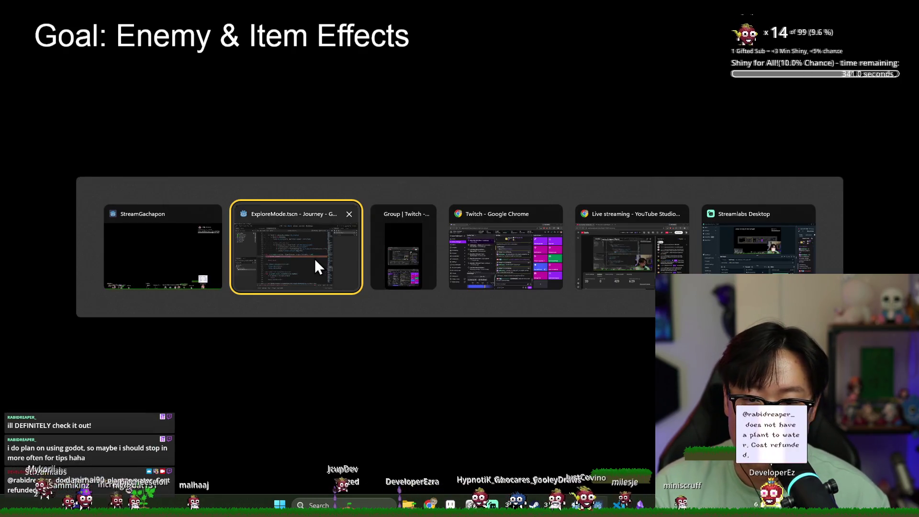
{"action": "left_click", "coordinate": [316, 260]}
{"action": "key", "text": "Up"}
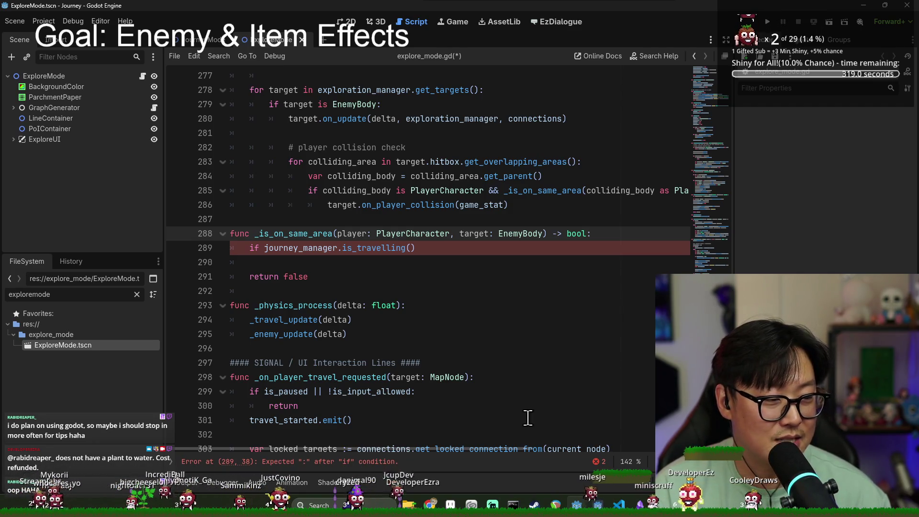
Save the script and insert a new line at the top of the _is_on_same_area body.
{"action": "key", "text": "ctrl+s"}
{"action": "left_click", "coordinate": [437, 251]}
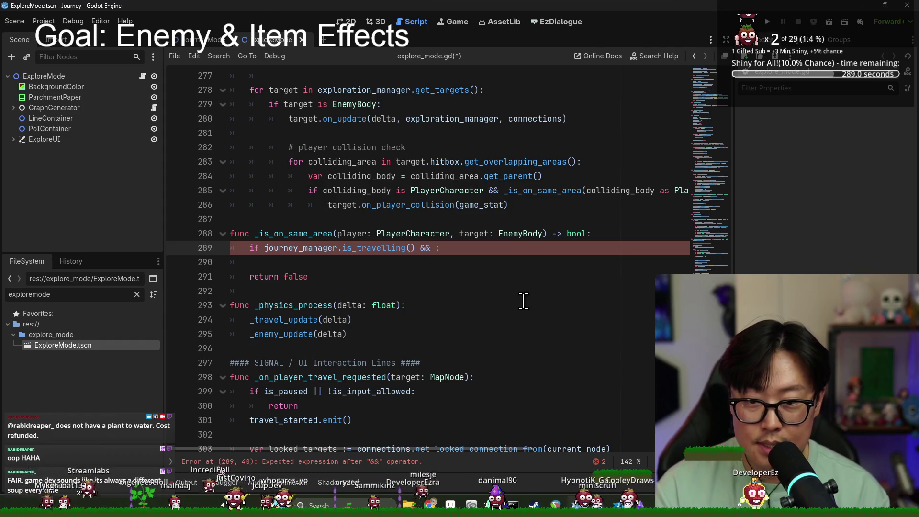
{"action": "left_click", "coordinate": [603, 234]}
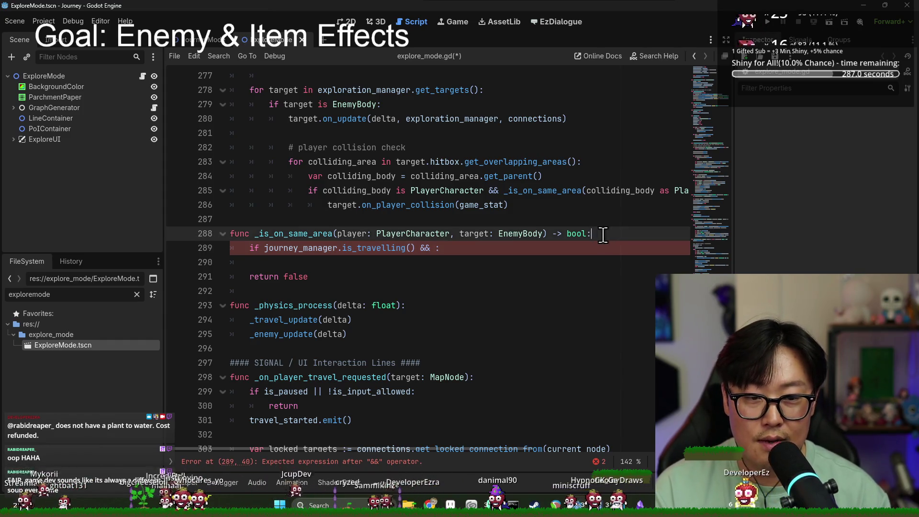
{"action": "key", "text": "Return"}
{"action": "type", "text": "var"}
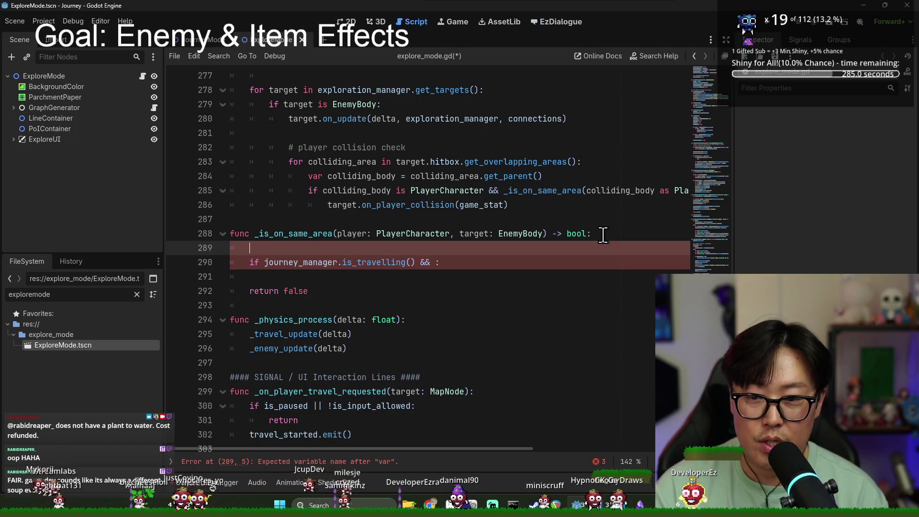
{"action": "left_click", "coordinate": [466, 238]}
{"action": "double_click", "coordinate": [468, 235]}
{"action": "key", "text": "Down"}
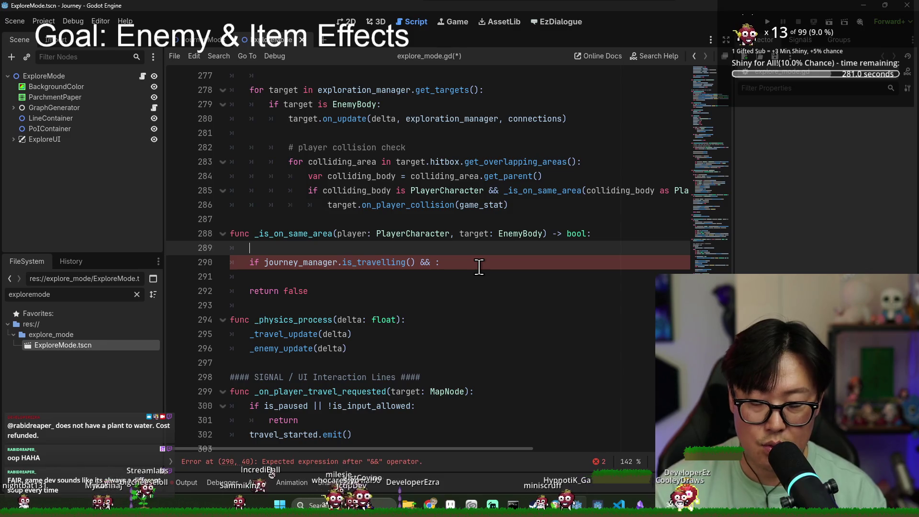
Enter exploration_manager.is_on_path() on line 289 and jump to its definition in exploration_manager.gd.
{"action": "type", "text": "xplora"}
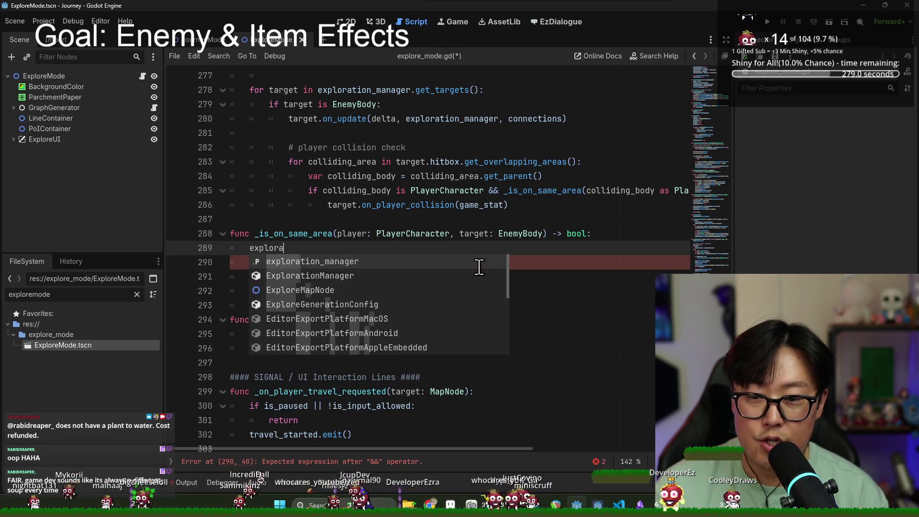
{"action": "key", "text": "Return"}
{"action": "type", "text": ".get_"}
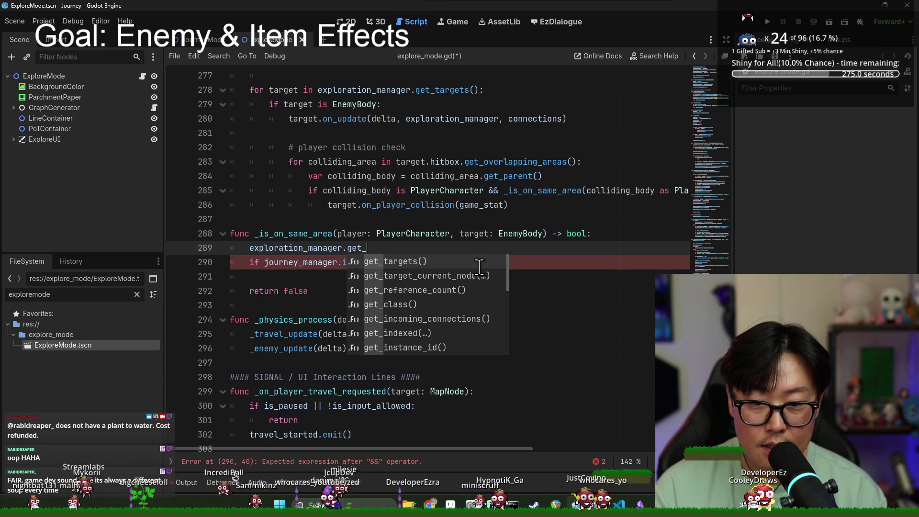
{"action": "key", "text": "BackSpace"}
{"action": "key", "text": "BackSpace"}
{"action": "key", "text": "BackSpace"}
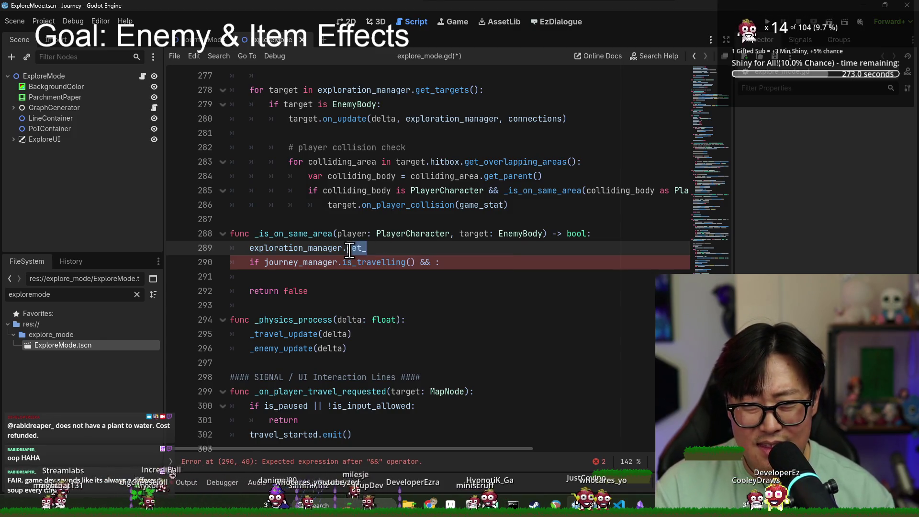
{"action": "type", "text": "is_on"}
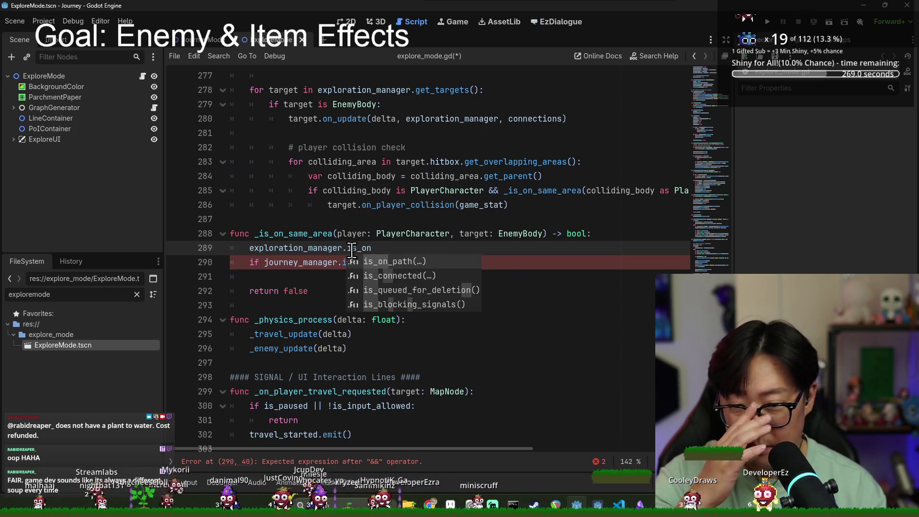
{"action": "key", "text": "Return"}
{"action": "left_click", "coordinate": [376, 239]}
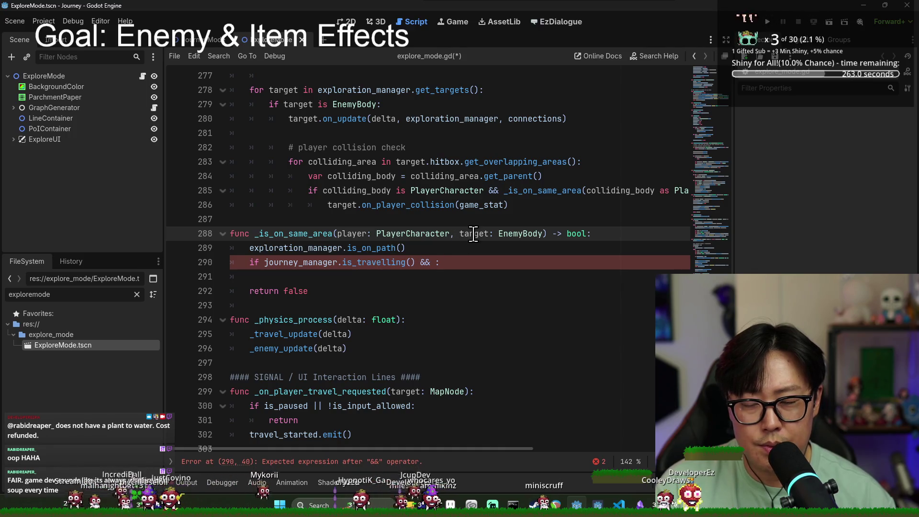
{"action": "left_click", "coordinate": [376, 248]}
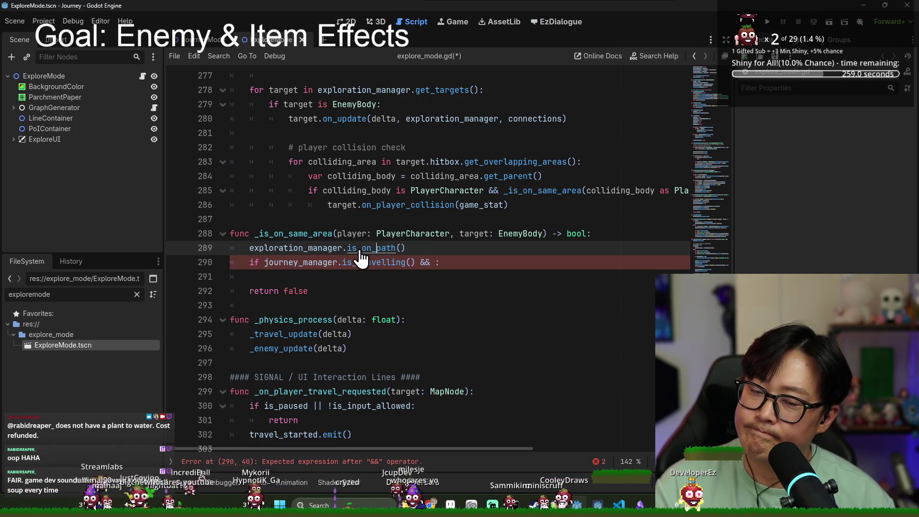
{"action": "left_click", "coordinate": [361, 250], "text": "ctrl"}
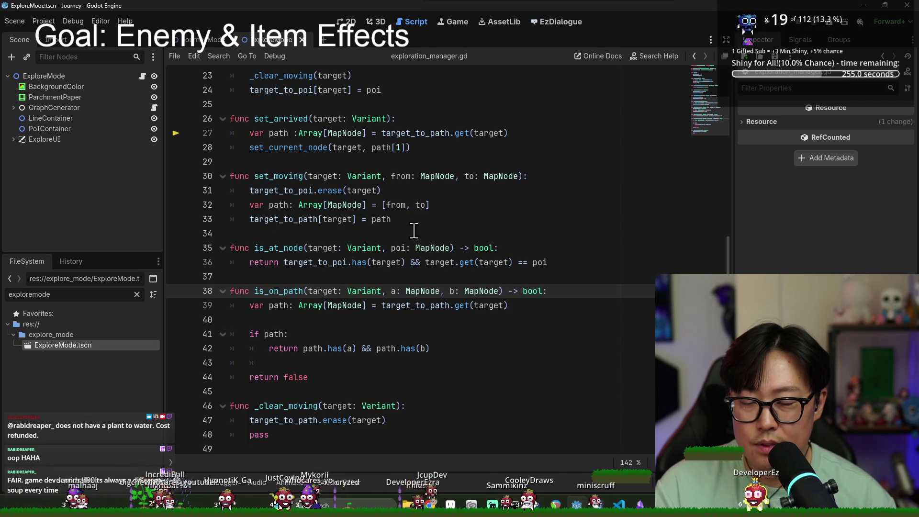
Below is_on_path, declare func get_path(target: Variant) -> Array[MapNode]:.
{"action": "left_click", "coordinate": [325, 378]}
{"action": "key", "text": "Return"}
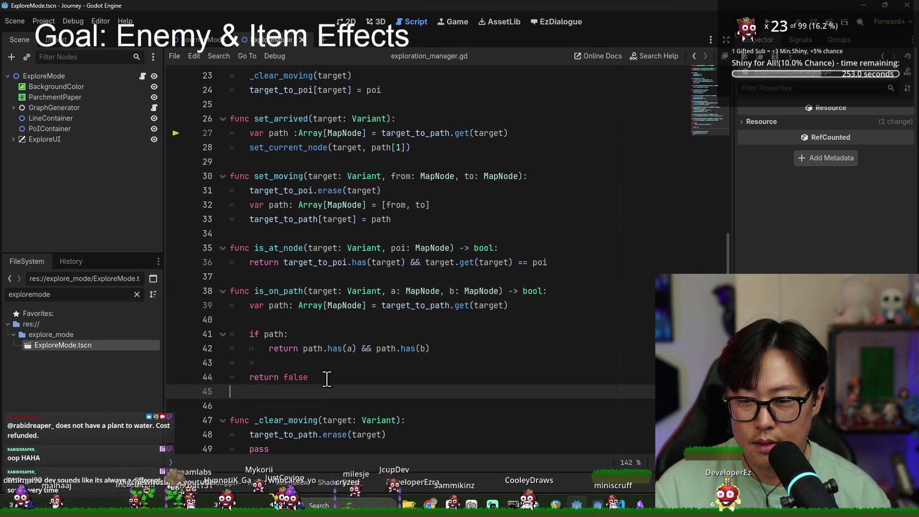
{"action": "key", "text": "Return"}
{"action": "type", "text": "func get_path(target: Variant"}
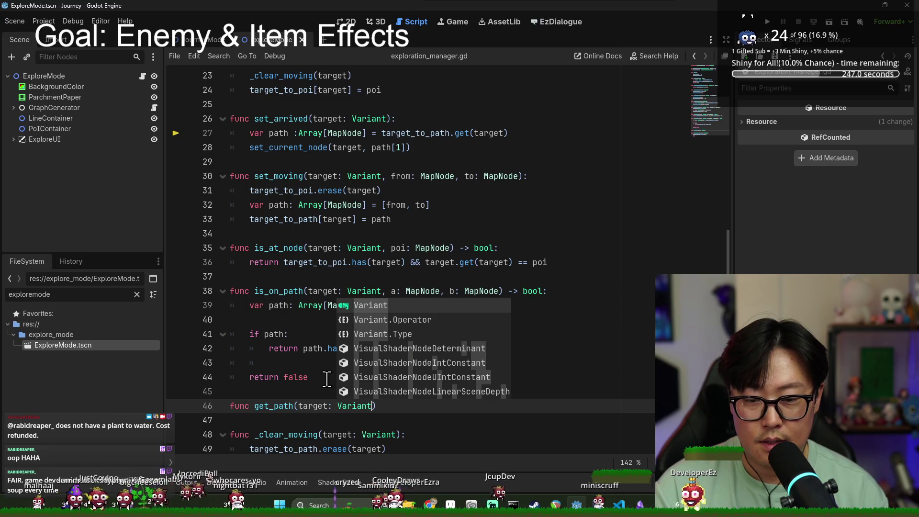
{"action": "key", "text": "Escape"}
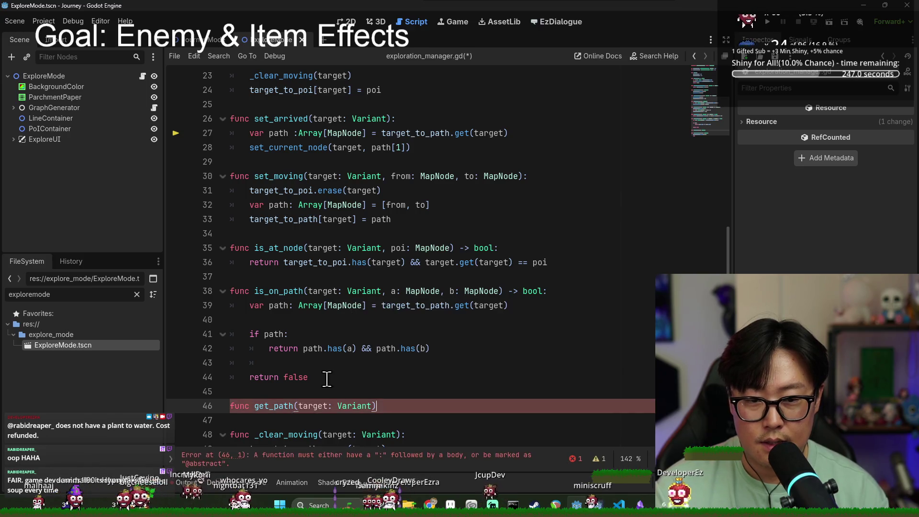
{"action": "type", "text": "ray[Map"}
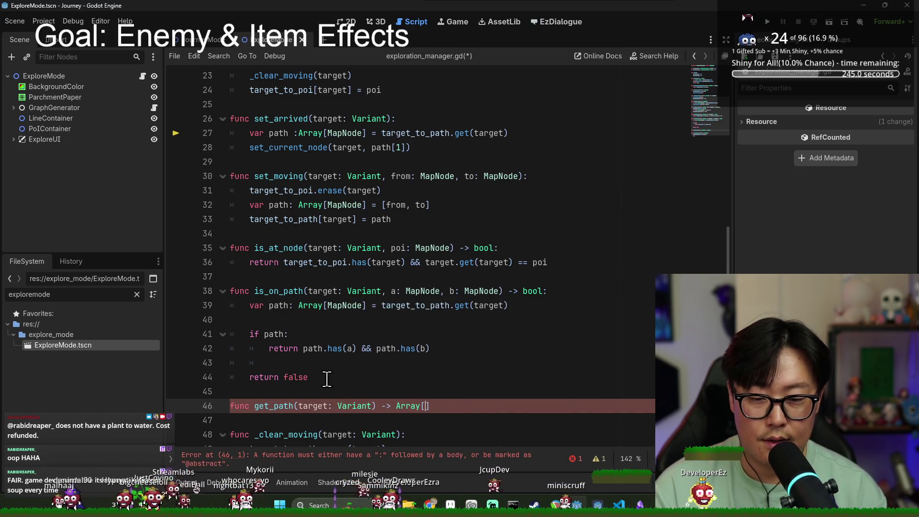
{"action": "type", "text": "Node"}
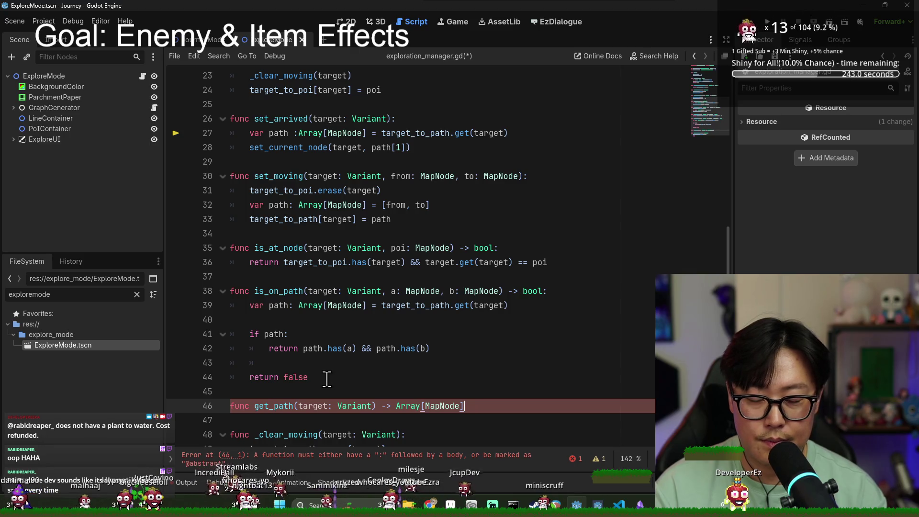
{"action": "type", "text": "]:"}
{"action": "key", "text": "Return"}
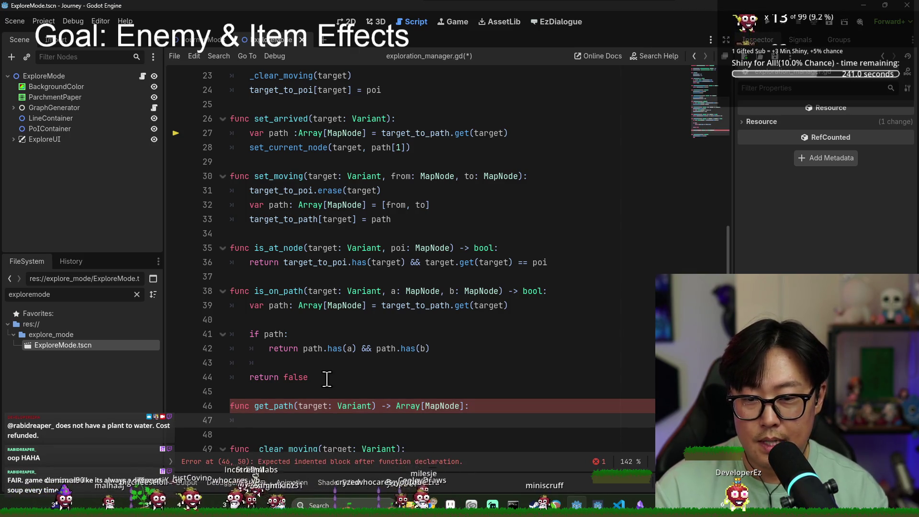
Make get_path return target_to_path.get(target, []) and save exploration_manager.gd.
{"action": "scroll", "coordinate": [311, 371], "scroll_direction": "down", "scroll_amount": 1}
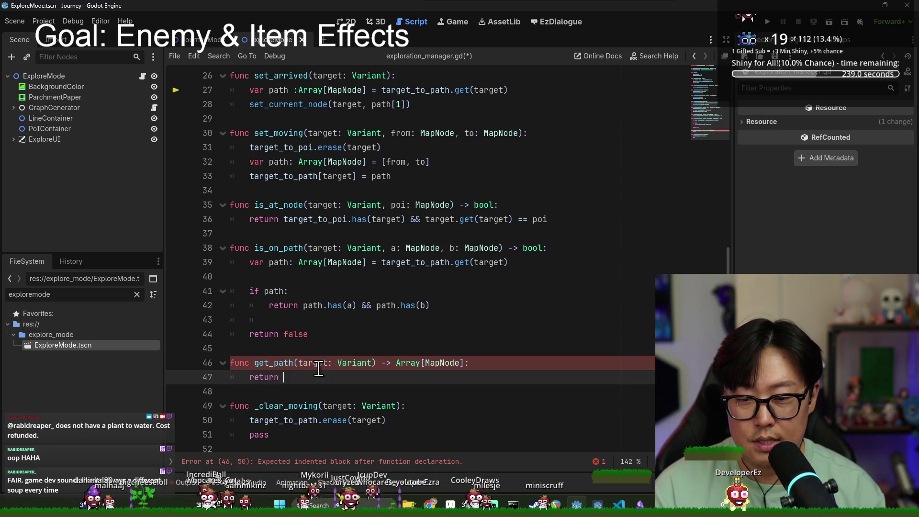
{"action": "left_click_drag", "start_coordinate": [410, 261], "coordinate": [525, 261]}
{"action": "key", "text": "ctrl+c"}
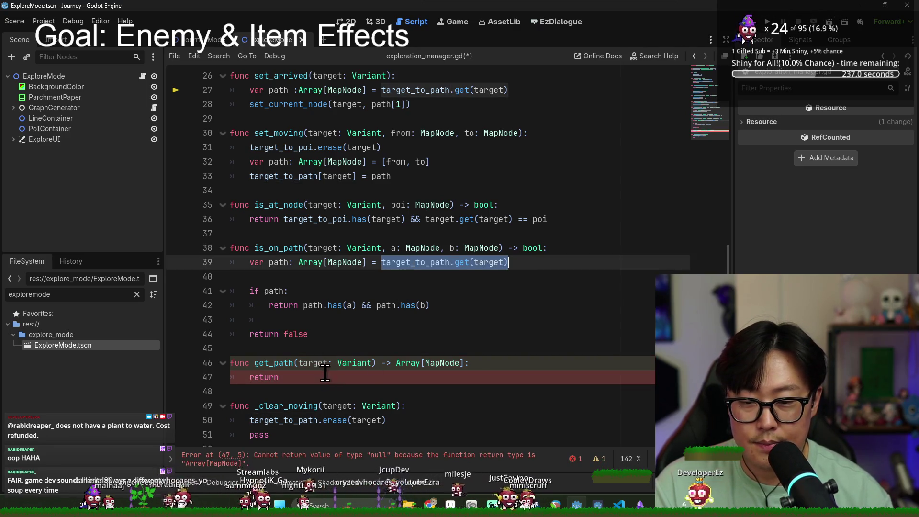
{"action": "left_click", "coordinate": [325, 376]}
{"action": "key", "text": "ctrl+v"}
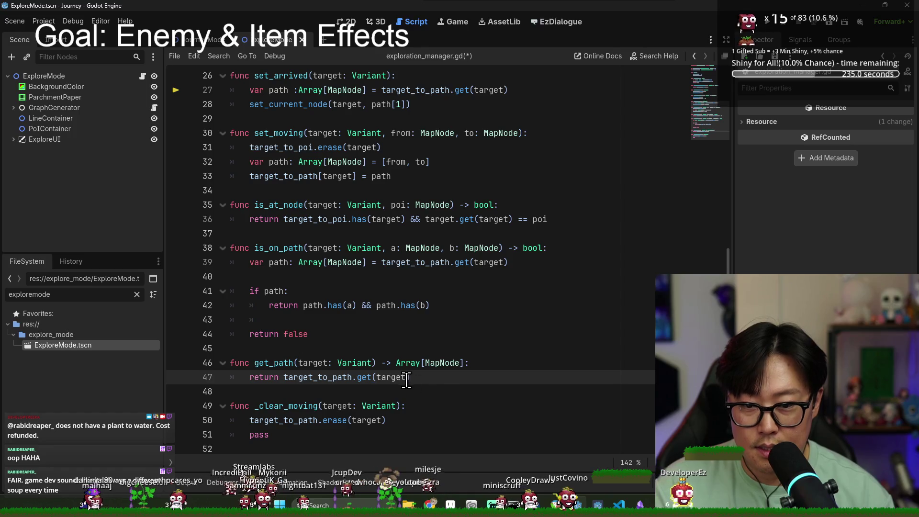
{"action": "key", "text": "Up"}
{"action": "key", "text": "ctrl+s"}
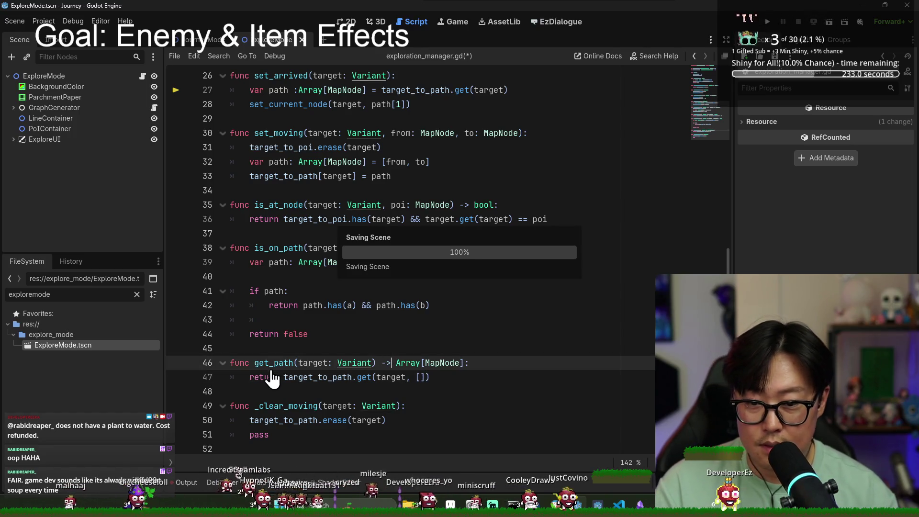
{"action": "double_click", "coordinate": [258, 364]}
{"action": "key", "text": "alt+Left"}
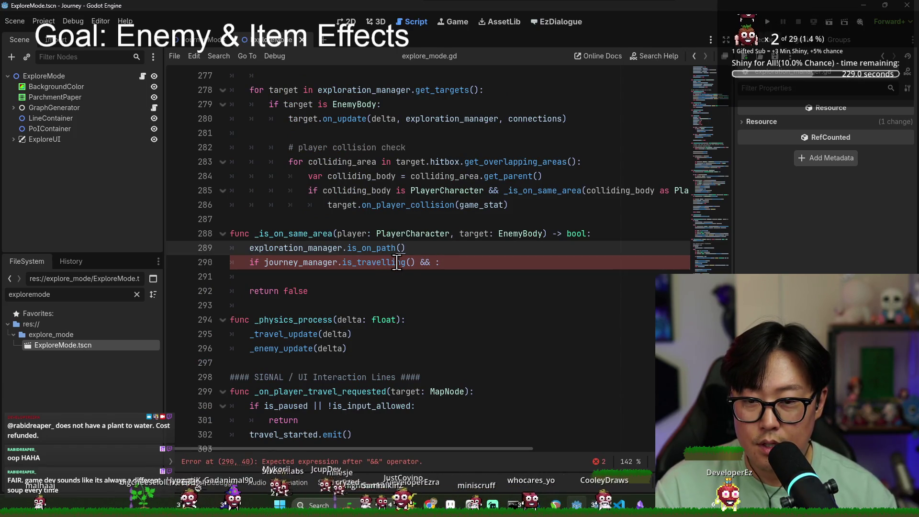
Replace the is_on_path call on line 289 with get_path(target) and save explore_mode.gd.
{"action": "left_click", "coordinate": [481, 234]}
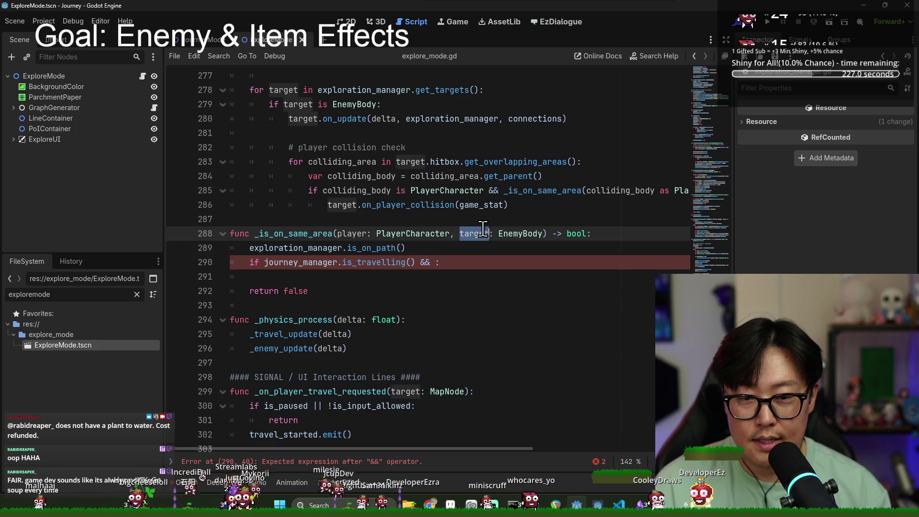
{"action": "left_click", "coordinate": [378, 248]}
{"action": "double_click", "coordinate": [379, 248]}
{"action": "type", "text": "get_path("}
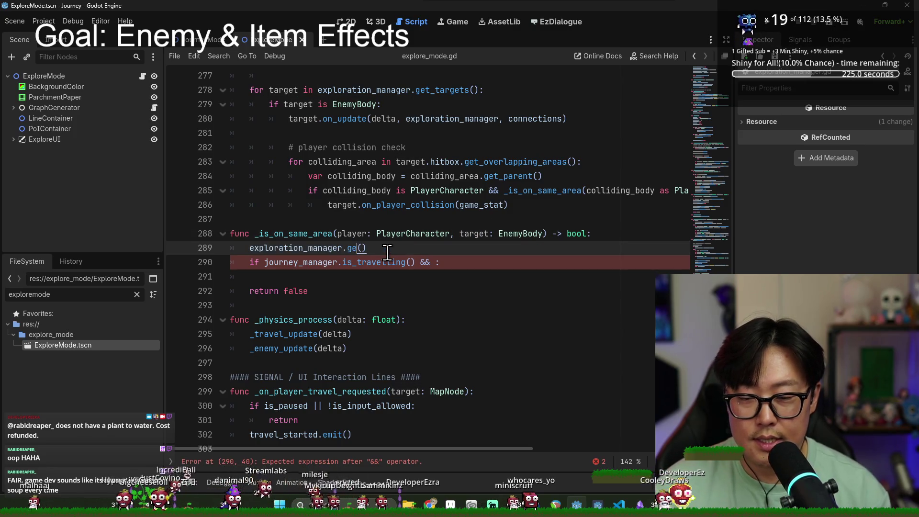
{"action": "type", "text": "target"}
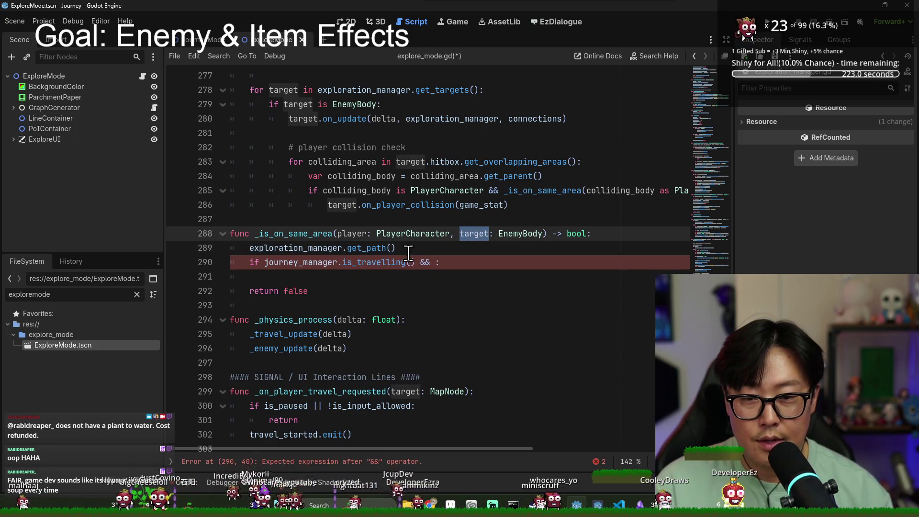
{"action": "key", "text": "ctrl+s"}
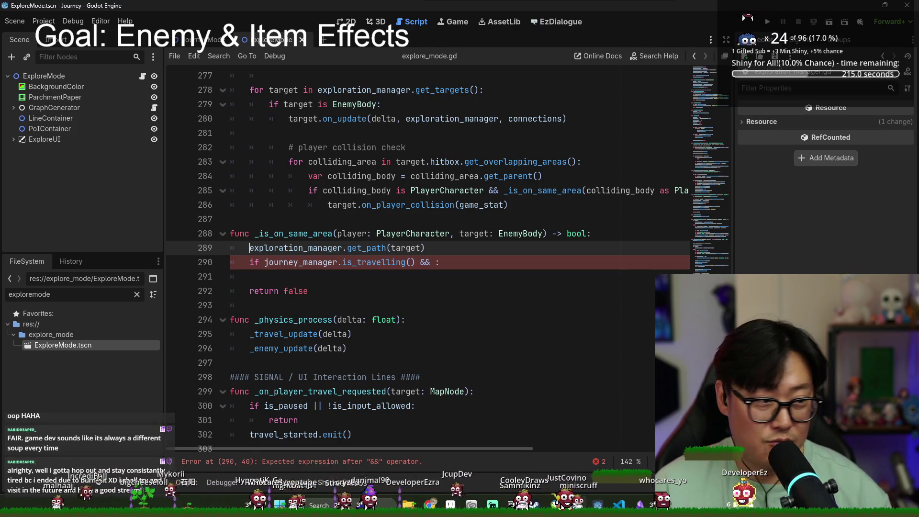
{"action": "key", "text": "alt+Tab"}
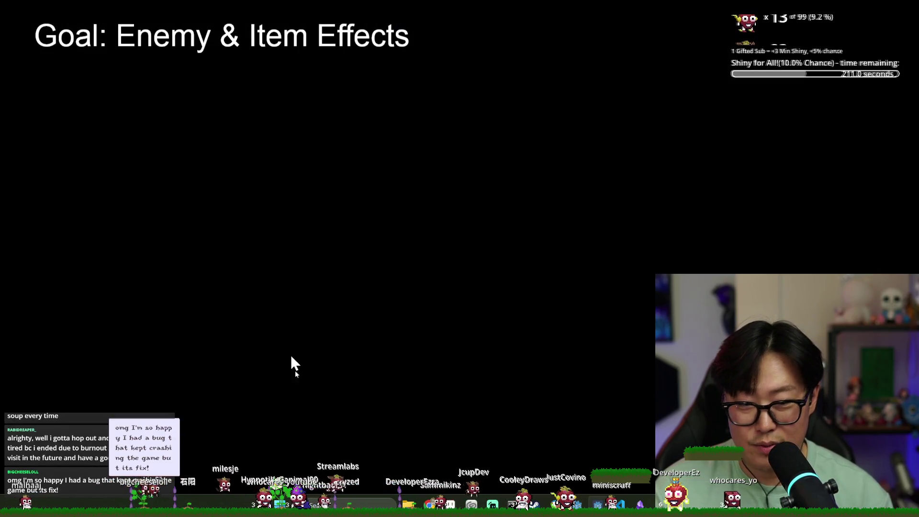
Return to Godot, save explore_mode.gd, and end line 290's if condition with a colon.
{"action": "key", "text": "alt+Tab"}
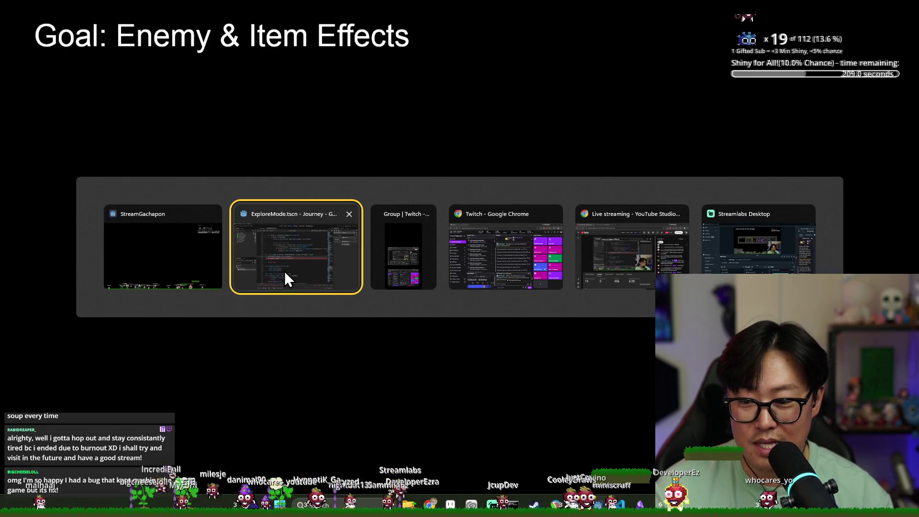
{"action": "left_click", "coordinate": [285, 269]}
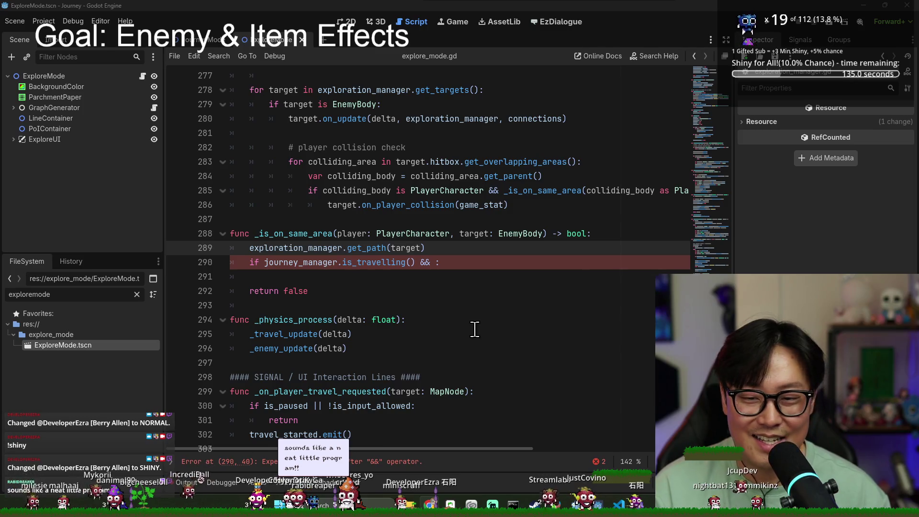
{"action": "key", "text": "ctrl+s"}
{"action": "left_click", "coordinate": [435, 271]}
{"action": "left_click", "coordinate": [434, 268]}
{"action": "type", "text": ":"}
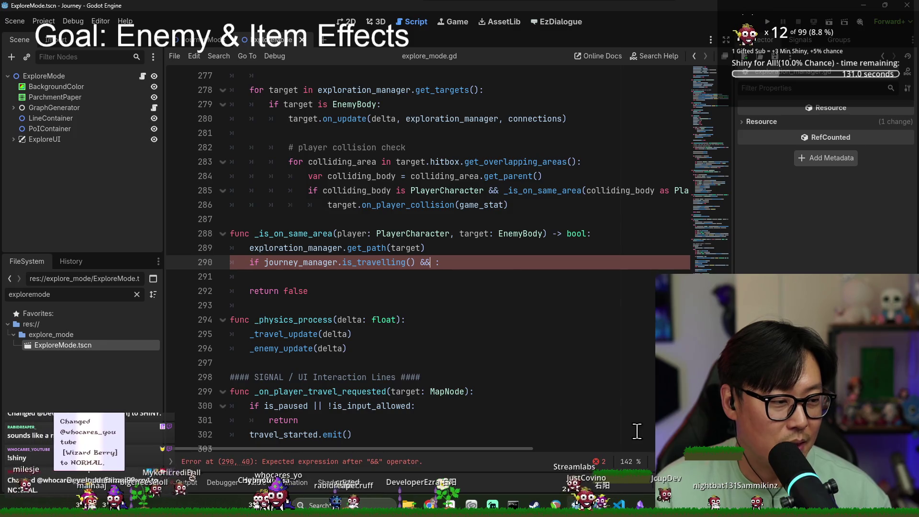
Briefly switch to another window and back, landing on the unfinished condition line 290.
{"action": "left_click", "coordinate": [455, 248]}
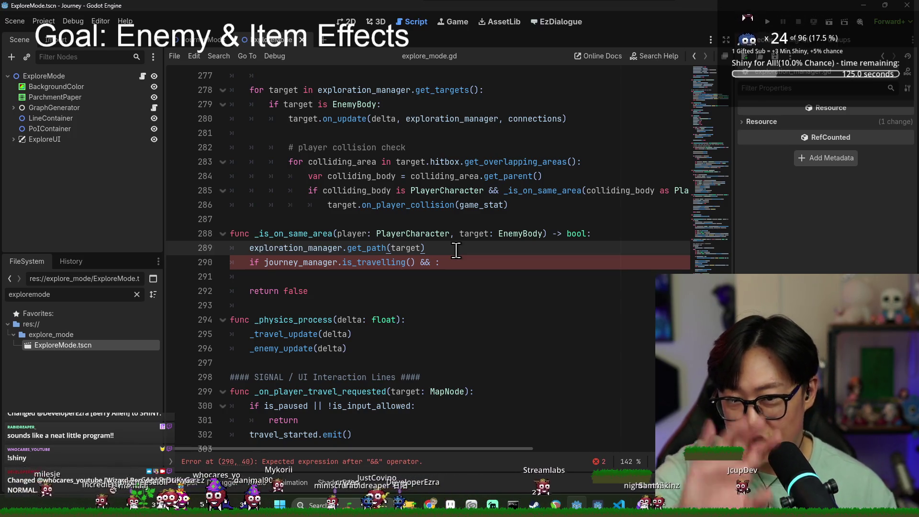
{"action": "key", "text": "alt+Tab"}
{"action": "left_click", "coordinate": [425, 252]}
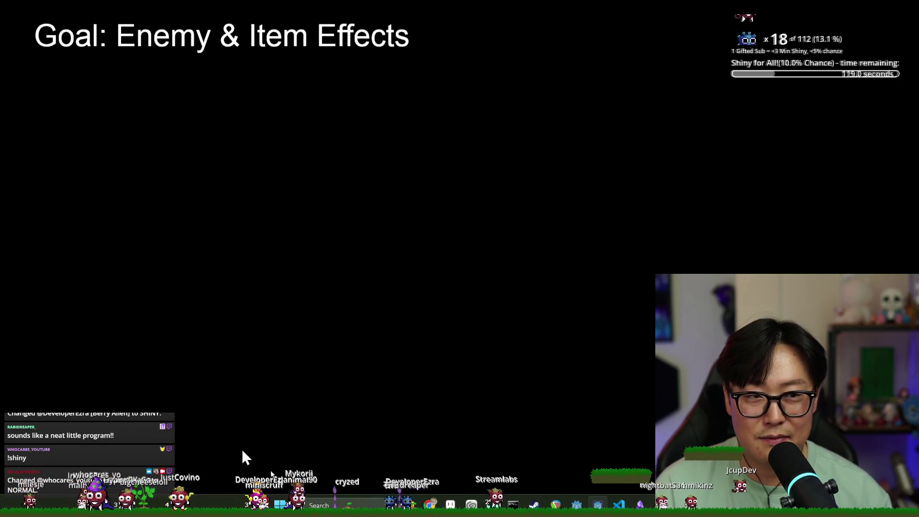
{"action": "key", "text": "alt+Tab"}
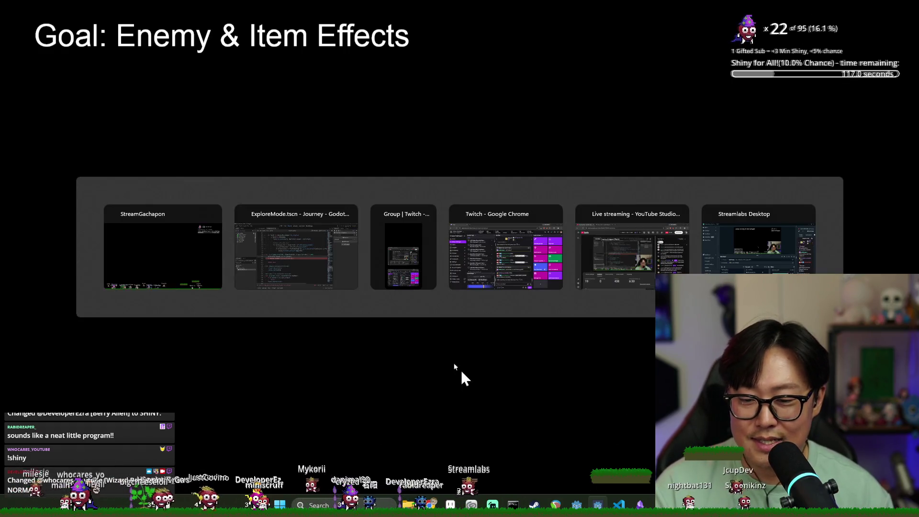
{"action": "left_click", "coordinate": [306, 265]}
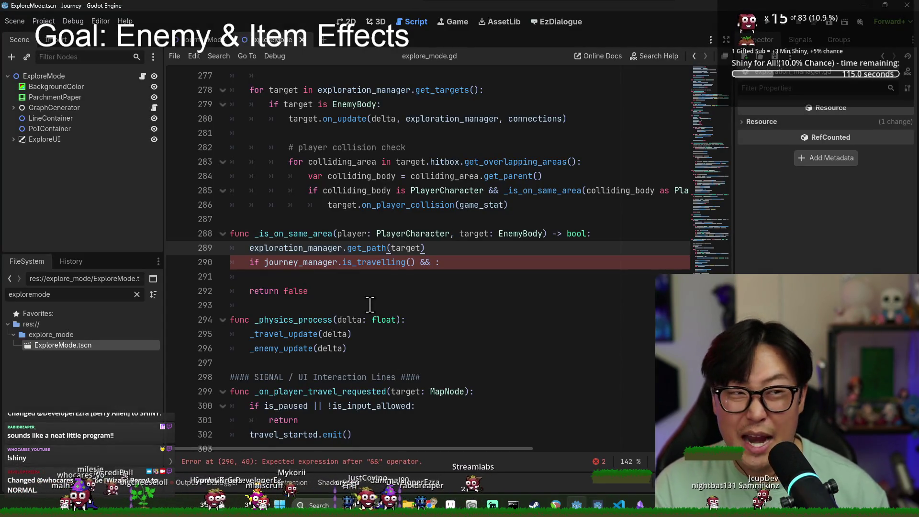
{"action": "left_click", "coordinate": [426, 262]}
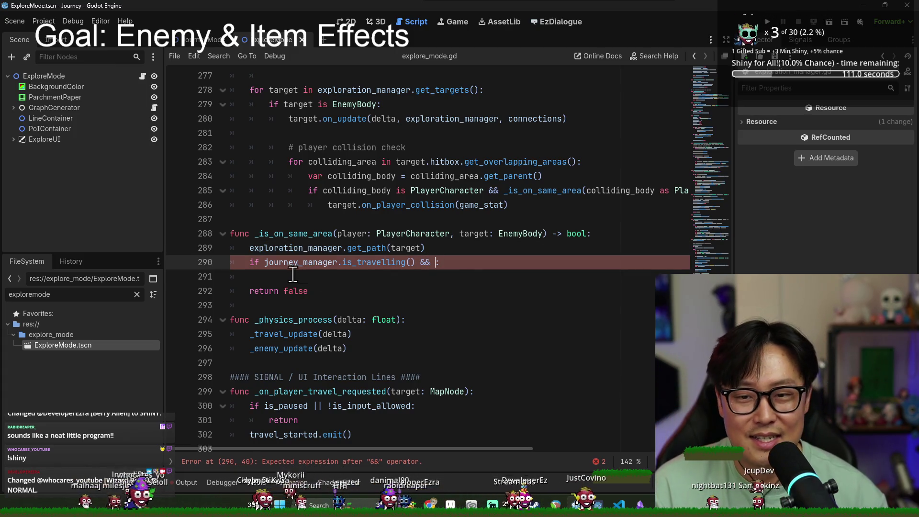
Prefix line 289 with 'var target_path :=' to store the get_path result.
{"action": "double_click", "coordinate": [324, 263]}
{"action": "double_click", "coordinate": [373, 262]}
{"action": "left_click", "coordinate": [440, 262]}
{"action": "key", "text": "BackSpace"}
{"action": "key", "text": "ctrl+z"}
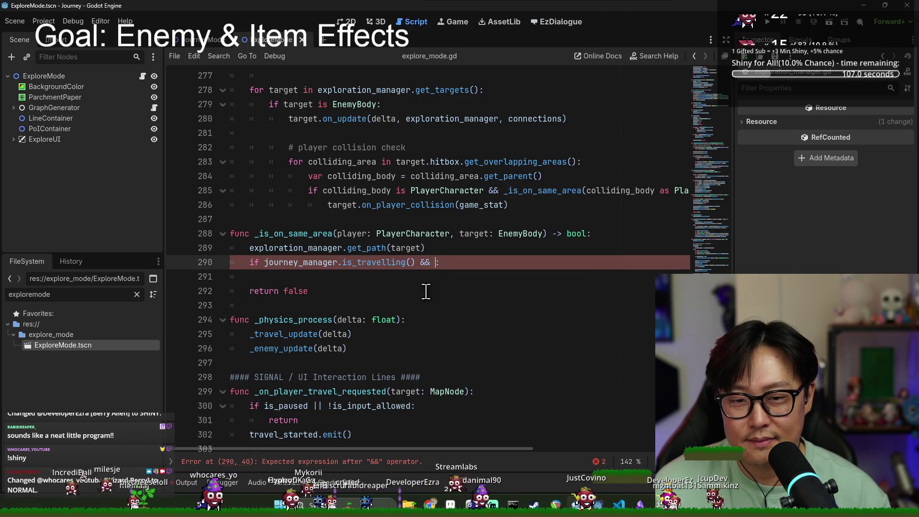
{"action": "double_click", "coordinate": [298, 248]}
{"action": "key", "text": "Left"}
{"action": "type", "text": "r target_path "}
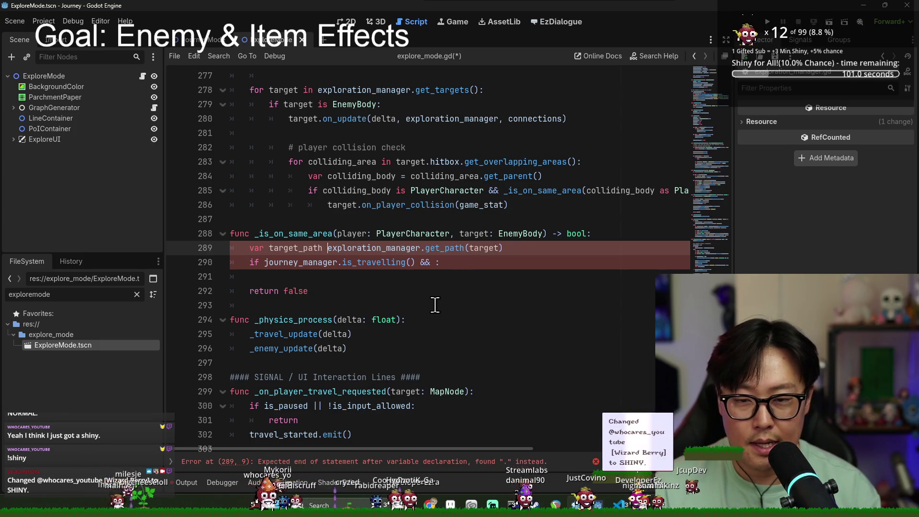
{"action": "type", "text": ":="}
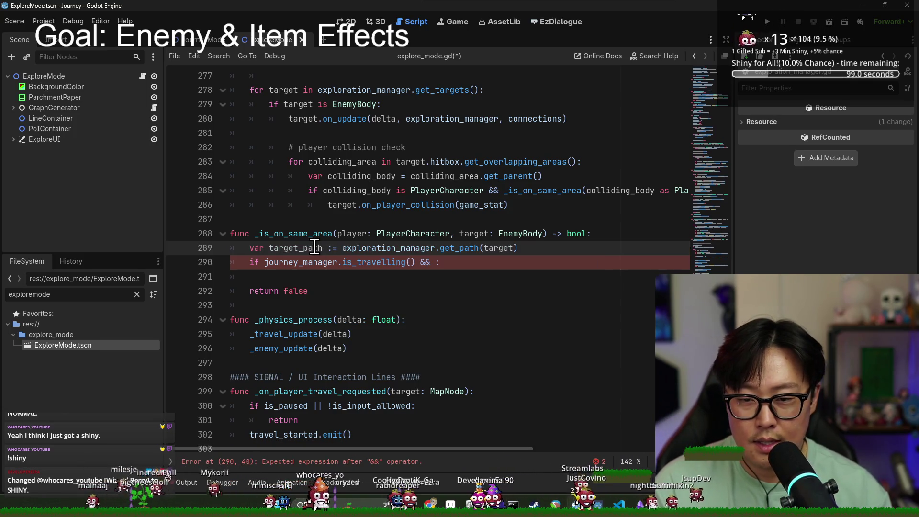
Add '!target_path.is_empty() &&' to the line 290 if condition.
{"action": "left_click", "coordinate": [436, 262]}
{"action": "type", "text": ":"}
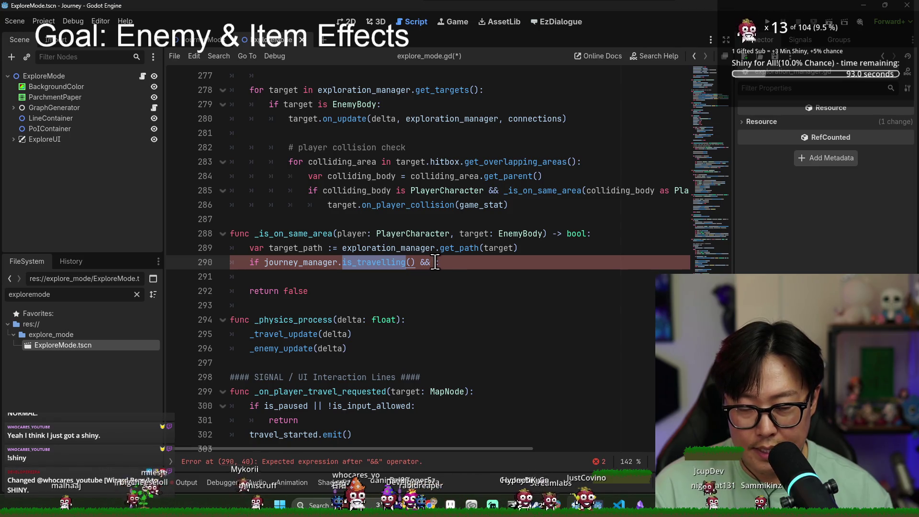
{"action": "type", "text": ".is_e"}
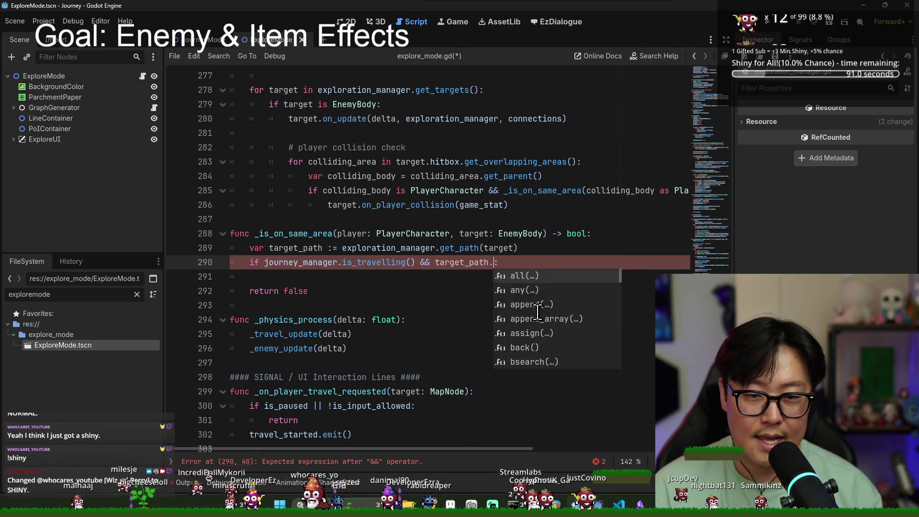
{"action": "key", "text": "Return"}
{"action": "left_click", "coordinate": [436, 262]}
{"action": "type", "text": "!"}
{"action": "left_click", "coordinate": [548, 262]}
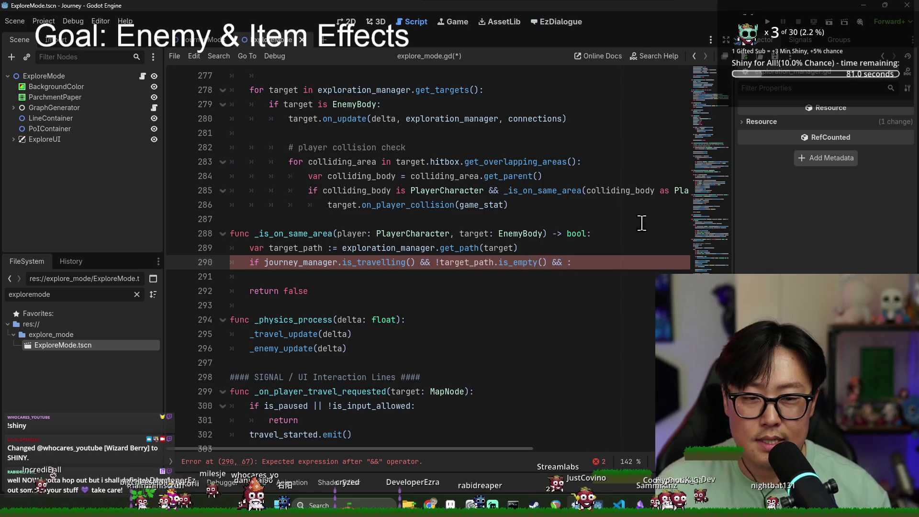
{"action": "key", "text": "ctrl+f"}
Declare 'var previous_node' right below current_node in the class variable block.
{"action": "type", "text": "prev_n"}
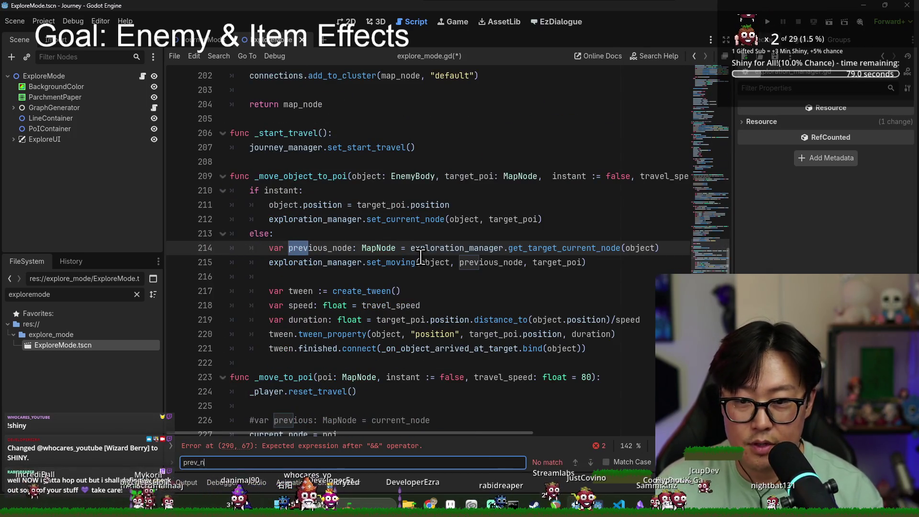
{"action": "double_click", "coordinate": [312, 248]}
{"action": "left_click_drag", "start_coordinate": [731, 271], "coordinate": [720, 72]}
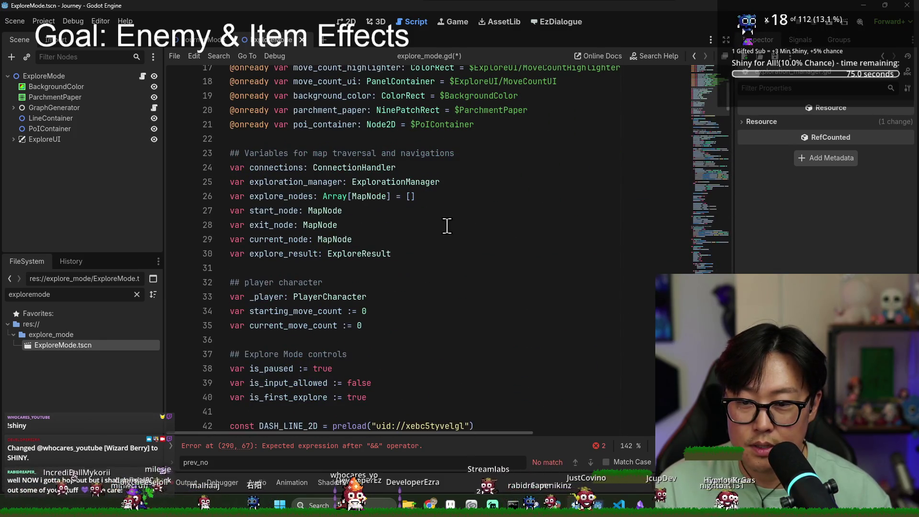
{"action": "scroll", "coordinate": [292, 270], "scroll_direction": "down", "scroll_amount": 3}
{"action": "scroll", "coordinate": [294, 275], "scroll_direction": "up", "scroll_amount": 1}
{"action": "left_click", "coordinate": [410, 152]}
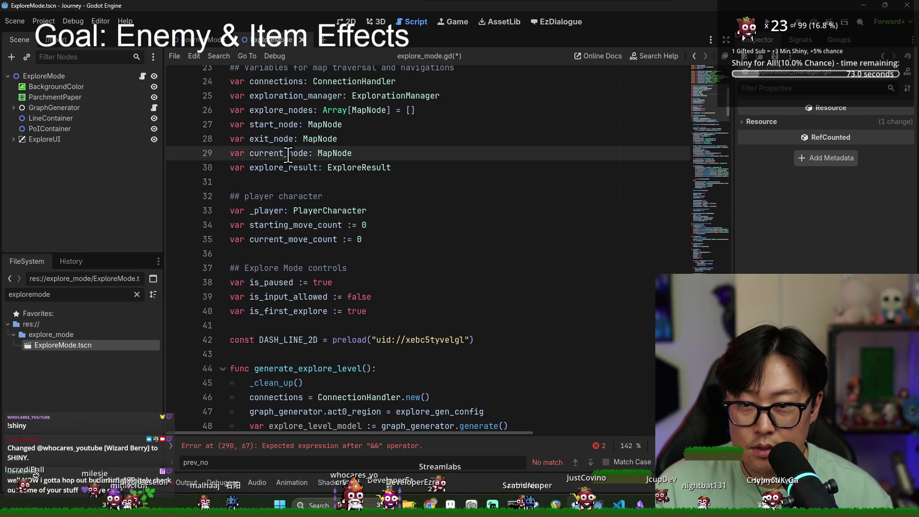
{"action": "key", "text": "Return"}
{"action": "type", "text": "var previous_node: MapNode"}
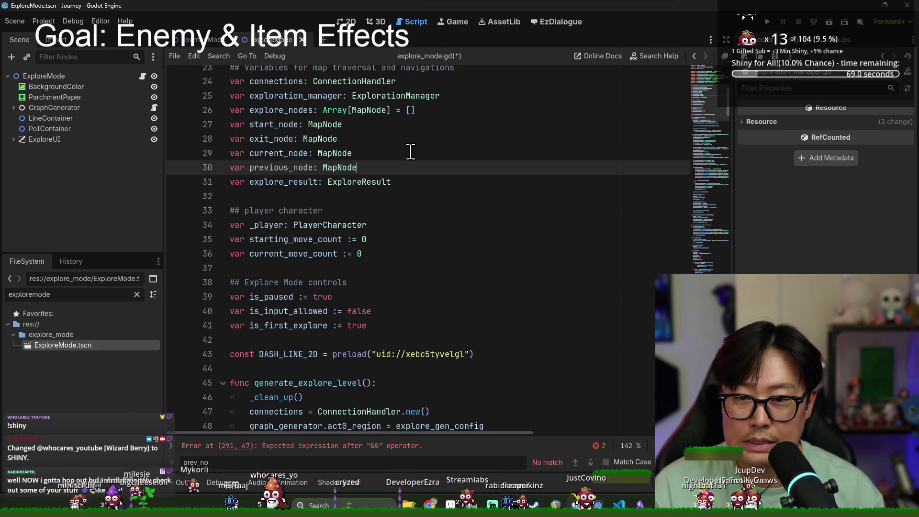
{"action": "left_click", "coordinate": [279, 167]}
Remove var and the MapNode type from the local previous_node on line 215, then return to line 30.
{"action": "key", "text": "ctrl+f"}
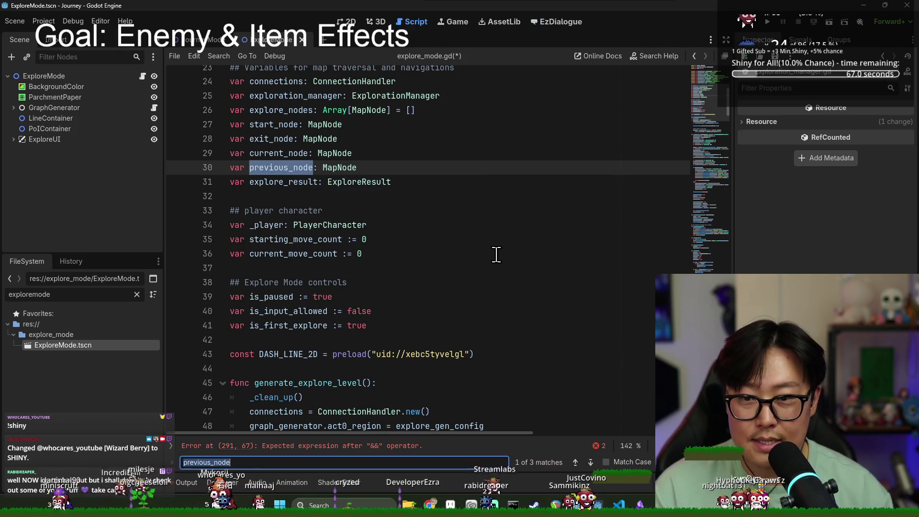
{"action": "type", "text": "previous_node"}
{"action": "key", "text": "Return"}
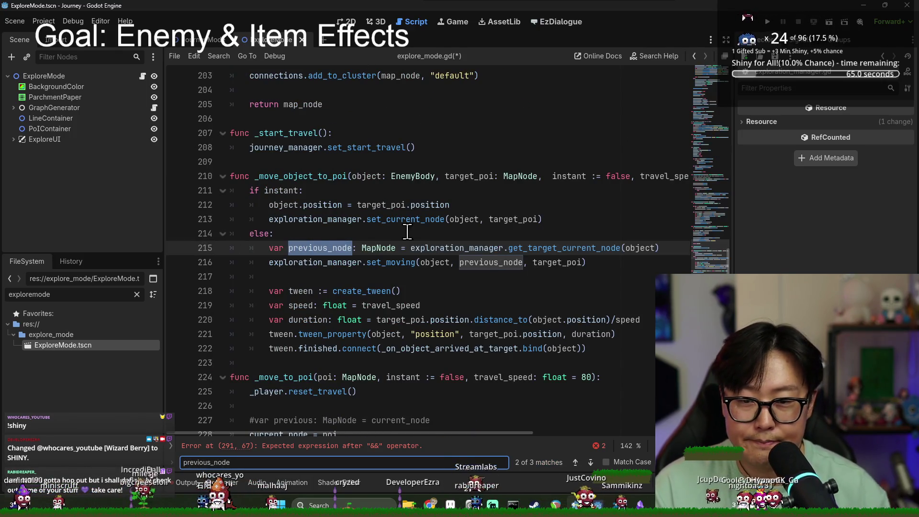
{"action": "double_click", "coordinate": [378, 248]}
{"action": "key", "text": "BackSpace"}
{"action": "key", "text": "BackSpace"}
{"action": "key", "text": "BackSpace"}
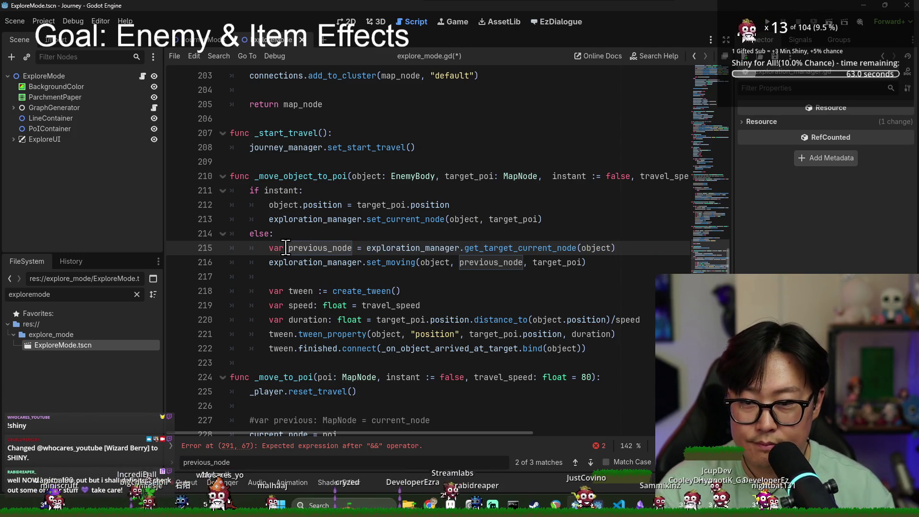
{"action": "key", "text": "Delete"}
{"action": "key", "text": "Delete"}
{"action": "double_click", "coordinate": [392, 247]}
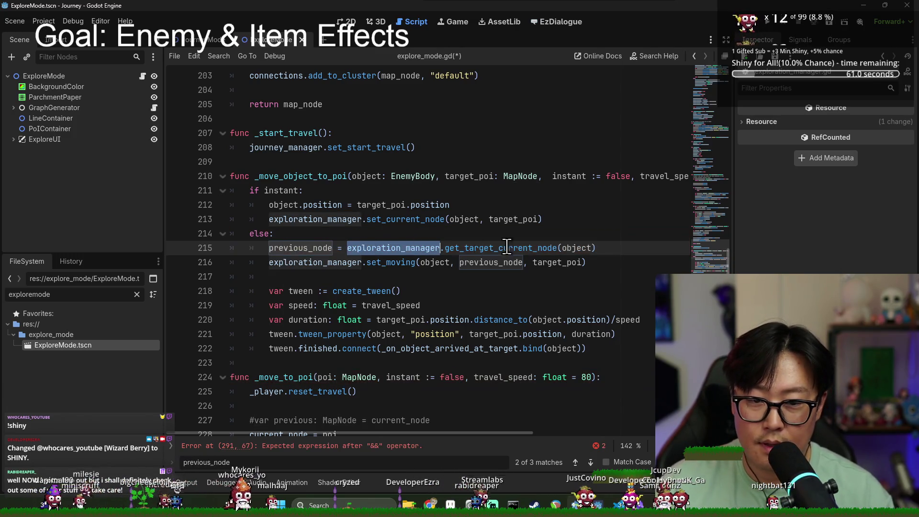
{"action": "left_click", "coordinate": [312, 247]}
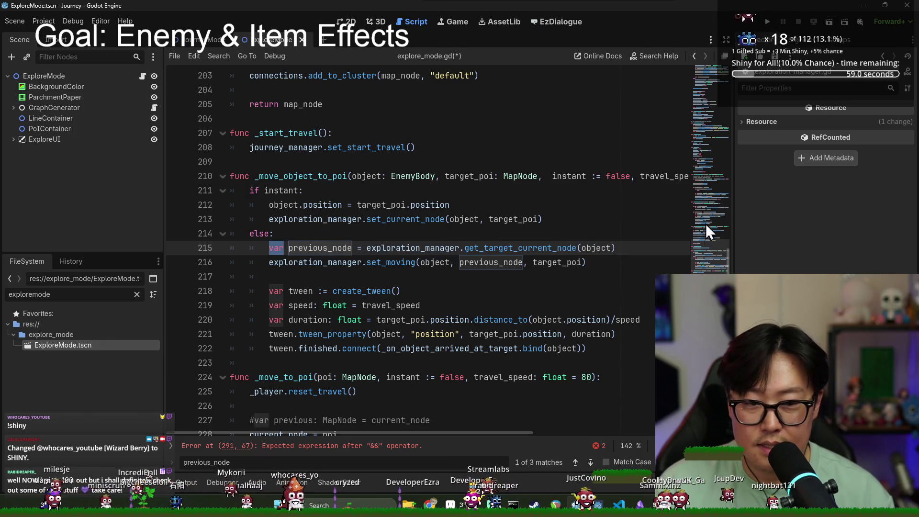
{"action": "key", "text": "ctrl+Home"}
{"action": "scroll", "coordinate": [318, 284], "scroll_direction": "down", "scroll_amount": 4}
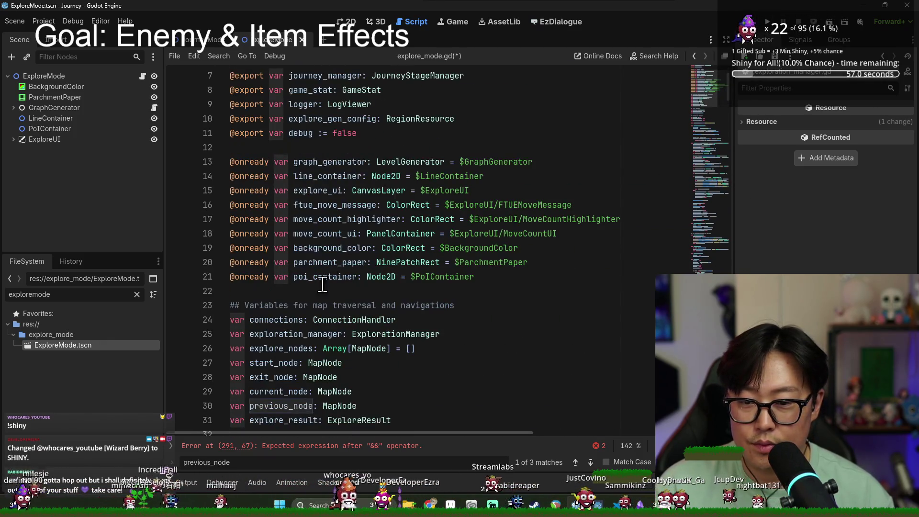
{"action": "left_click", "coordinate": [251, 320]}
Rename the line 29–30 variables to player_current_node and player_previous_node and save the script.
{"action": "type", "text": "player_"}
{"action": "left_click", "coordinate": [250, 306]}
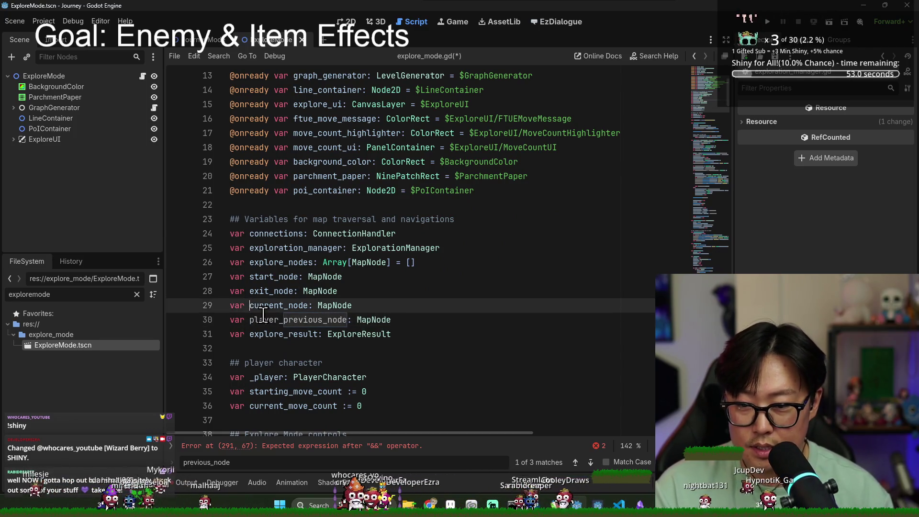
{"action": "type", "text": "player_"}
{"action": "triple_click", "coordinate": [306, 320]}
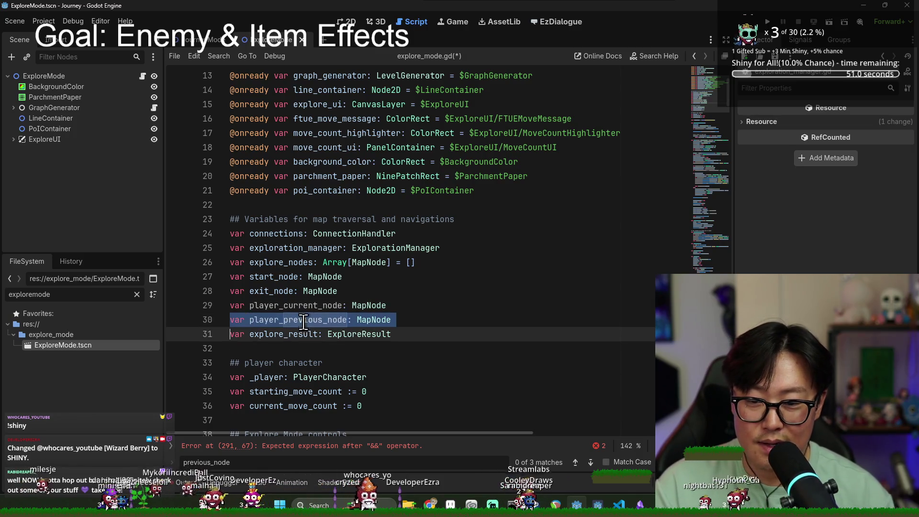
{"action": "key", "text": "Escape"}
{"action": "key", "text": "ctrl+s"}
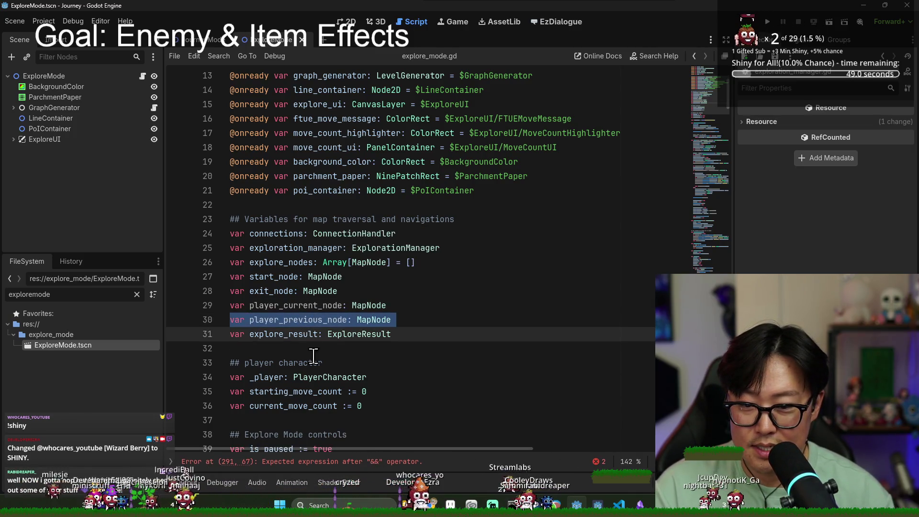
Search the script for current_node and change the line 228 use to player_current_node.
{"action": "double_click", "coordinate": [297, 305]}
{"action": "key", "text": "ctrl+f"}
{"action": "type", "text": "current_nod"}
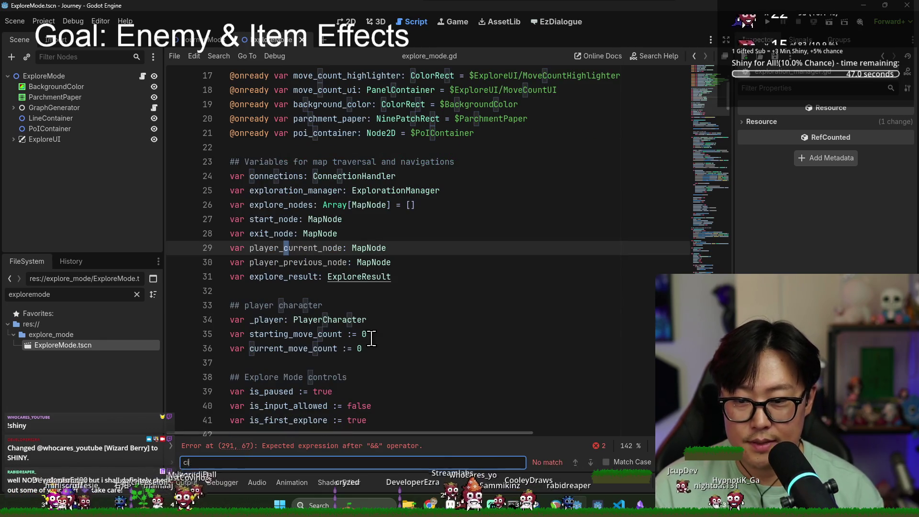
{"action": "type", "text": "e"}
{"action": "key", "text": "Return"}
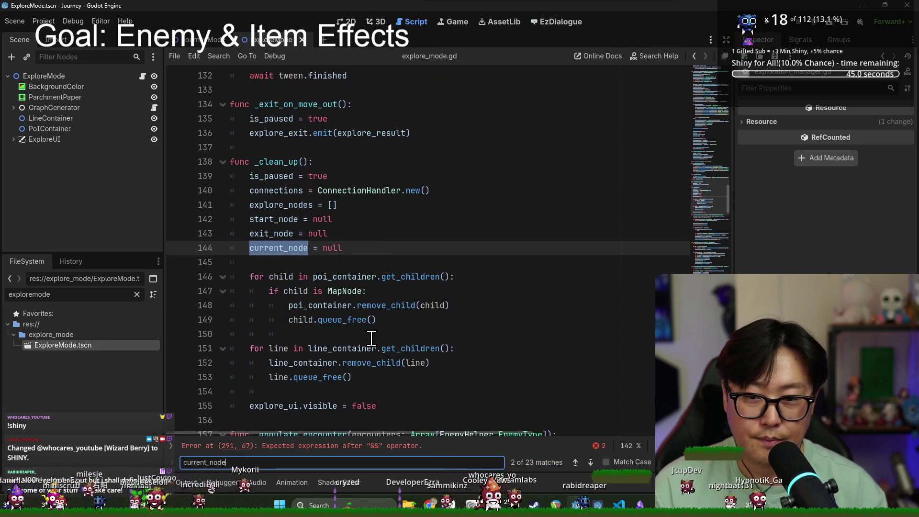
{"action": "key", "text": "Return"}
{"action": "key", "text": "Return"}
{"action": "key", "text": "Return"}
{"action": "key", "text": "Return"}
{"action": "key", "text": "Return"}
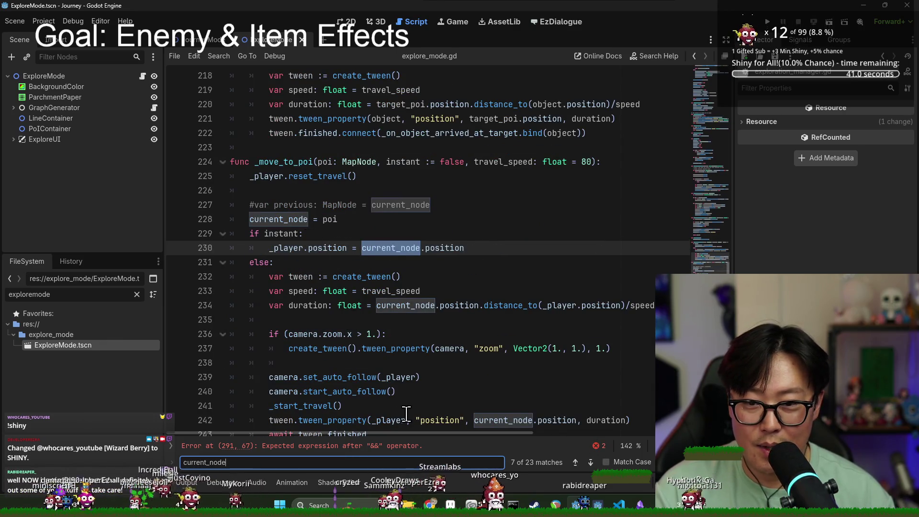
{"action": "left_click", "coordinate": [296, 221]}
{"action": "key", "text": "Home"}
{"action": "type", "text": "player_"}
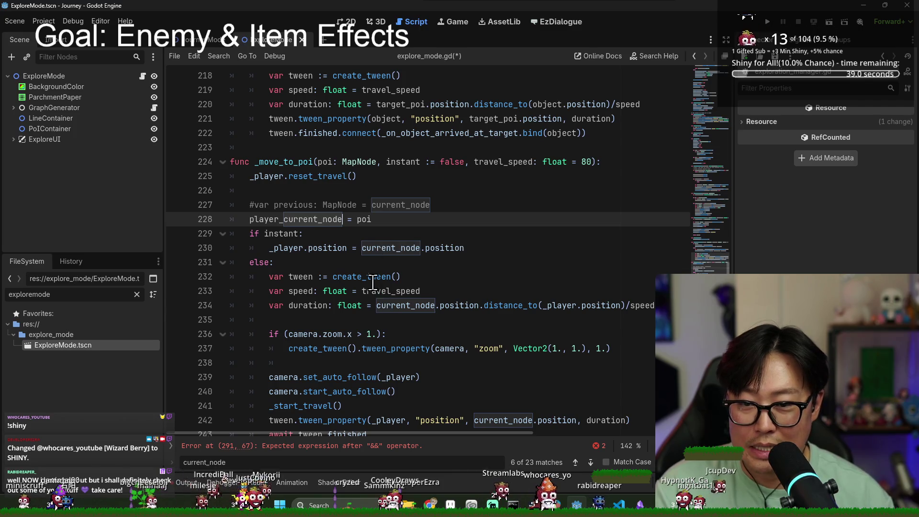
Prefix player_ to the remaining current_node matches in _move_to_poi through line 253.
{"action": "key", "text": "F3"}
{"action": "key", "text": "Left"}
{"action": "type", "text": "player_"}
{"action": "key", "text": "F3"}
{"action": "key", "text": "Left"}
{"action": "type", "text": "player_"}
{"action": "key", "text": "F3"}
{"action": "key", "text": "Left"}
{"action": "type", "text": "player_"}
{"action": "key", "text": "F3"}
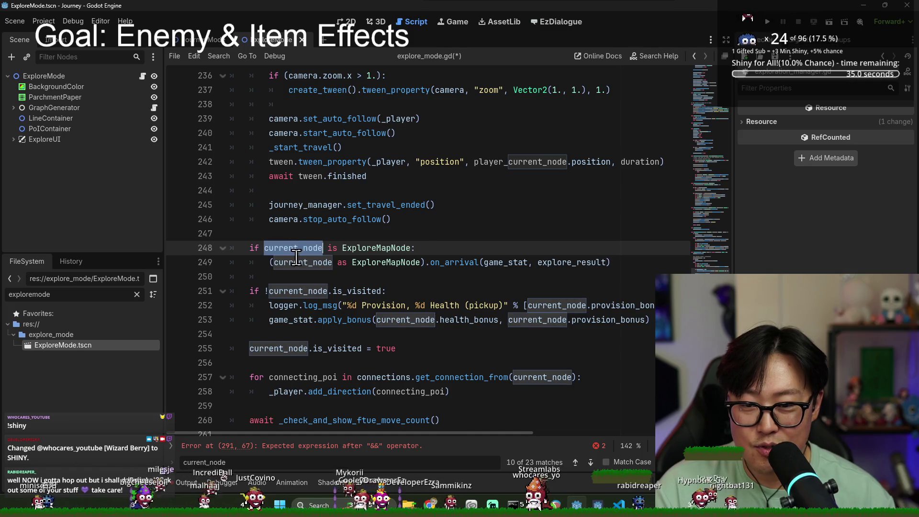
{"action": "key", "text": "Left"}
{"action": "type", "text": "player_"}
{"action": "key", "text": "F3"}
{"action": "key", "text": "Left"}
{"action": "type", "text": "player_"}
{"action": "key", "text": "F3"}
{"action": "key", "text": "Left"}
{"action": "type", "text": "player_"}
{"action": "key", "text": "F3"}
{"action": "key", "text": "F3"}
{"action": "key", "text": "Left"}
{"action": "type", "text": "player_"}
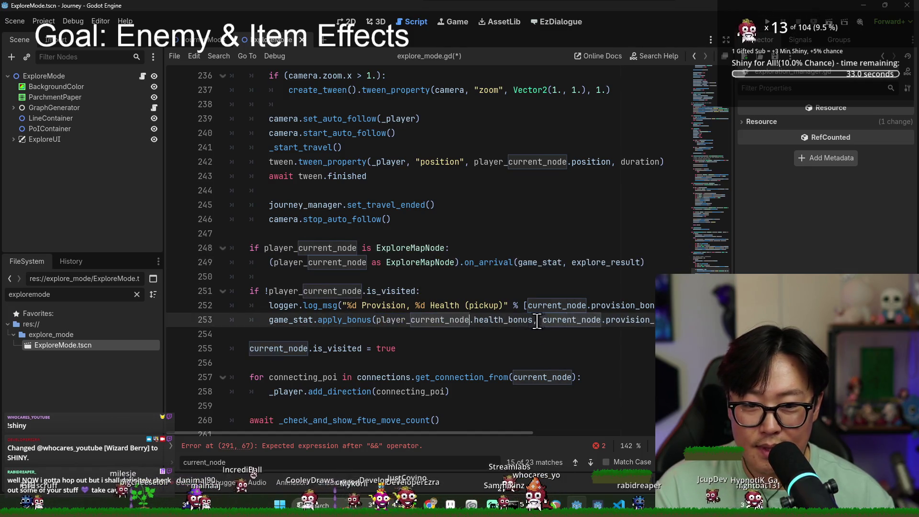